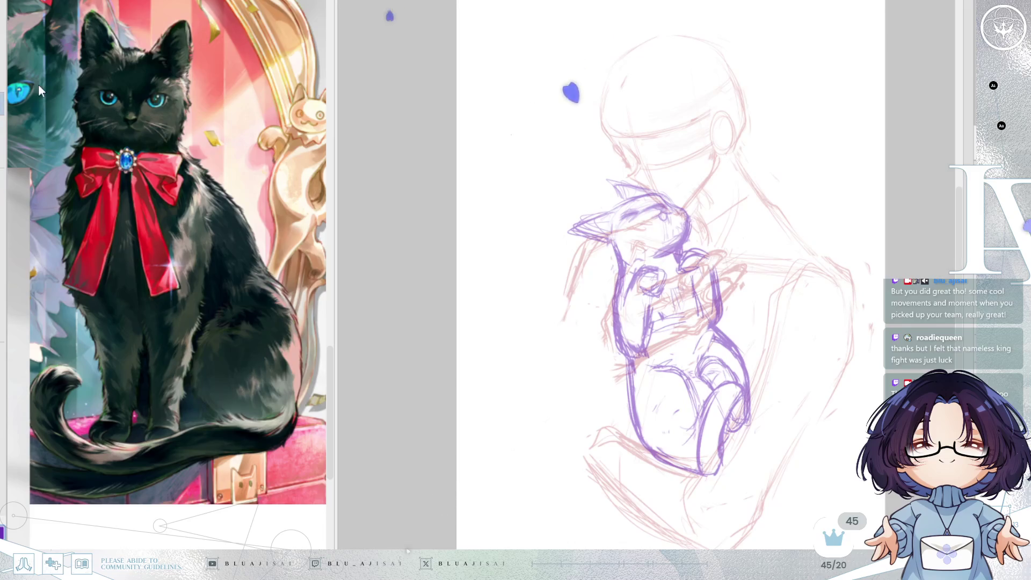
# Step: Lasso the purple cat's lower body, nudge it slightly up and left, then deselect
pyautogui.moveTo(629, 372); pyautogui.dragTo(728, 478)
pyautogui.moveTo(719, 326); pyautogui.dragTo(719, 325)
pyautogui.moveTo(714, 419); pyautogui.dragTo(710, 405)
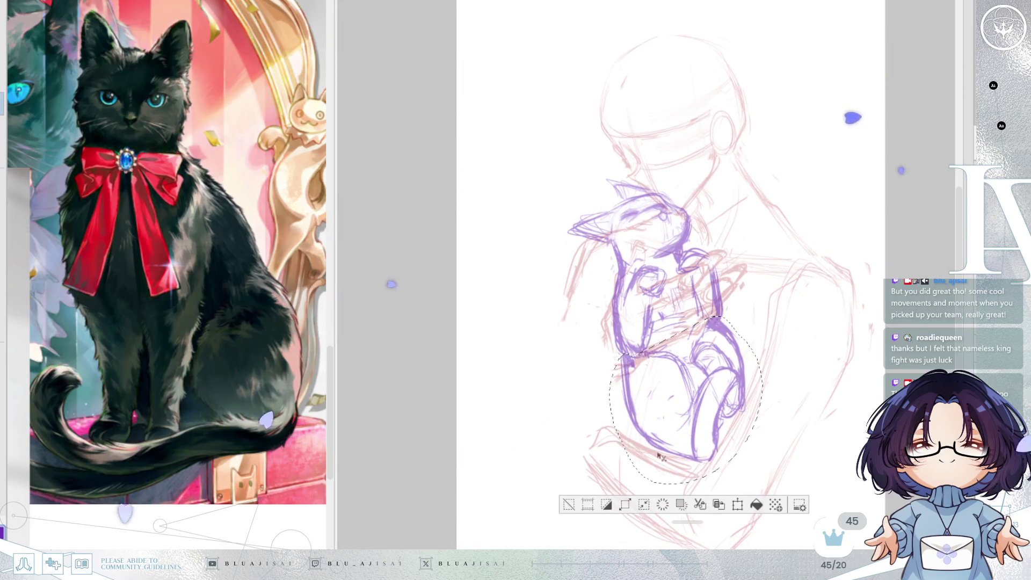
pyautogui.hotkey('ctrl', 'd')
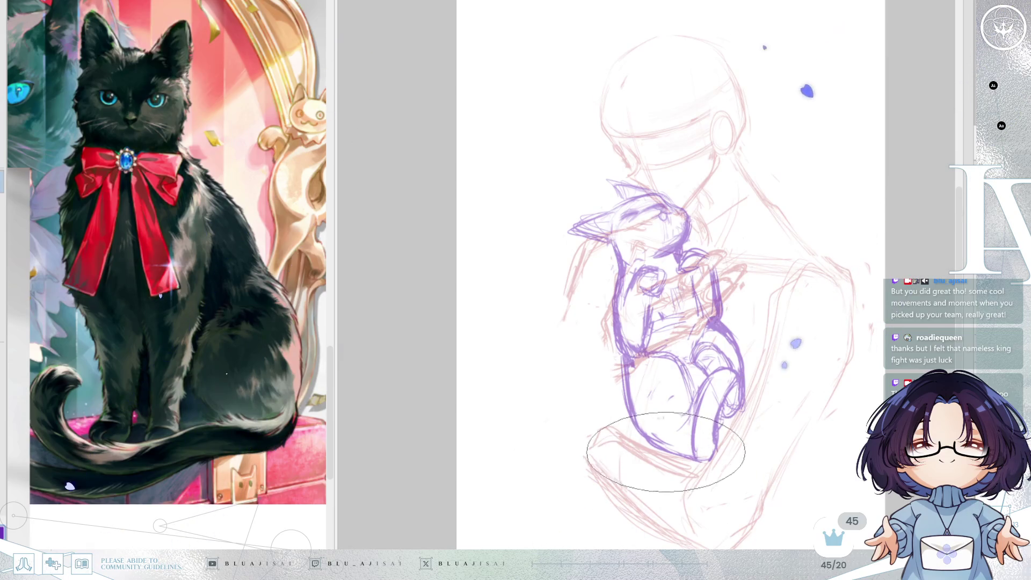
# Step: Sketch and redraw the cat's purple tail arc, checking it in a mirrored view
pyautogui.press('h')
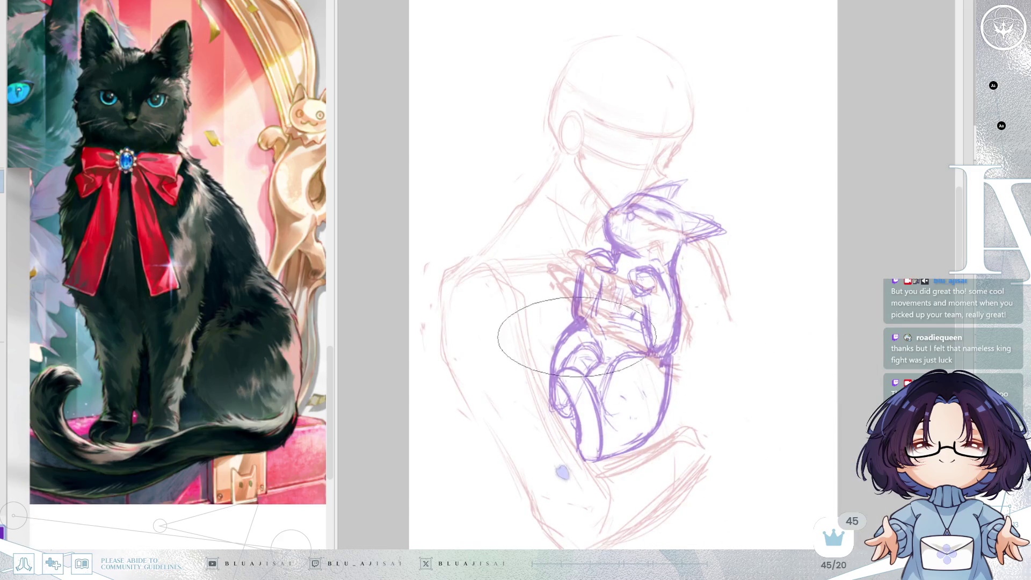
pyautogui.moveTo(529, 275); pyautogui.dragTo(550, 422)
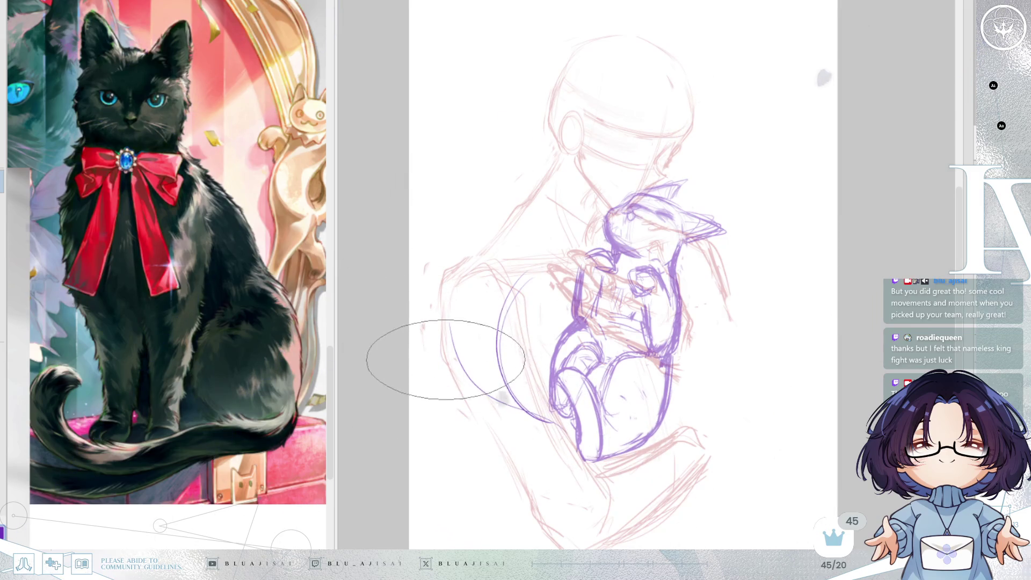
pyautogui.press('h')
pyautogui.moveTo(751, 413); pyautogui.dragTo(854, 300)
pyautogui.hotkey('ctrl', 'z')
pyautogui.moveTo(704, 402)
pyautogui.mouseDown()
pyautogui.moveTo(833, 317)
pyautogui.moveTo(800, 384)
pyautogui.moveTo(760, 429)
pyautogui.mouseUp()
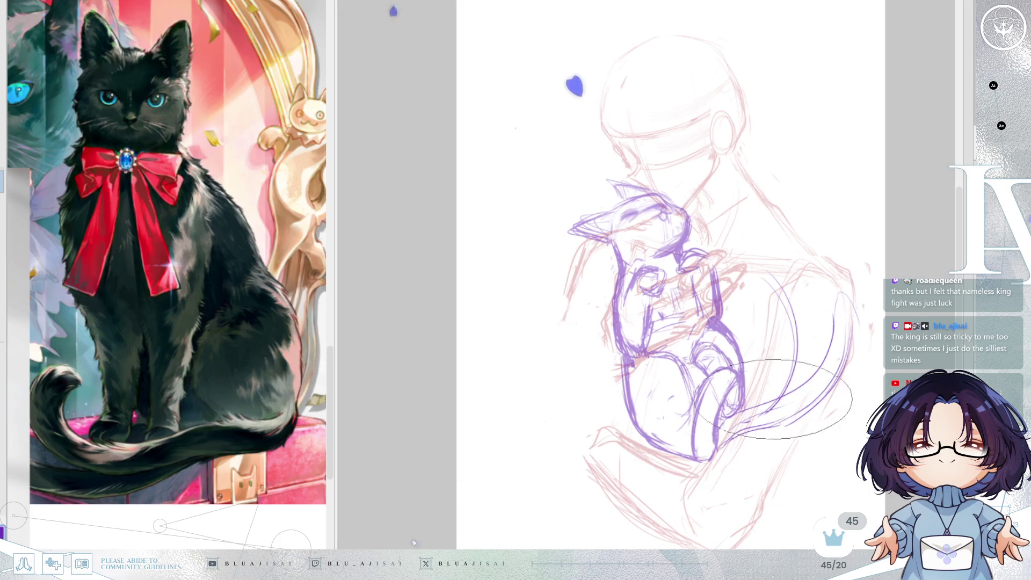
# Step: Undo the curled tail strokes and draw two thin tail curves ending in a hook
pyautogui.press('h')
pyautogui.moveTo(533, 279)
pyautogui.mouseDown()
pyautogui.moveTo(528, 343)
pyautogui.moveTo(542, 395)
pyautogui.moveTo(552, 391)
pyautogui.moveTo(534, 370)
pyautogui.moveTo(564, 387)
pyautogui.moveTo(596, 346)
pyautogui.mouseUp()
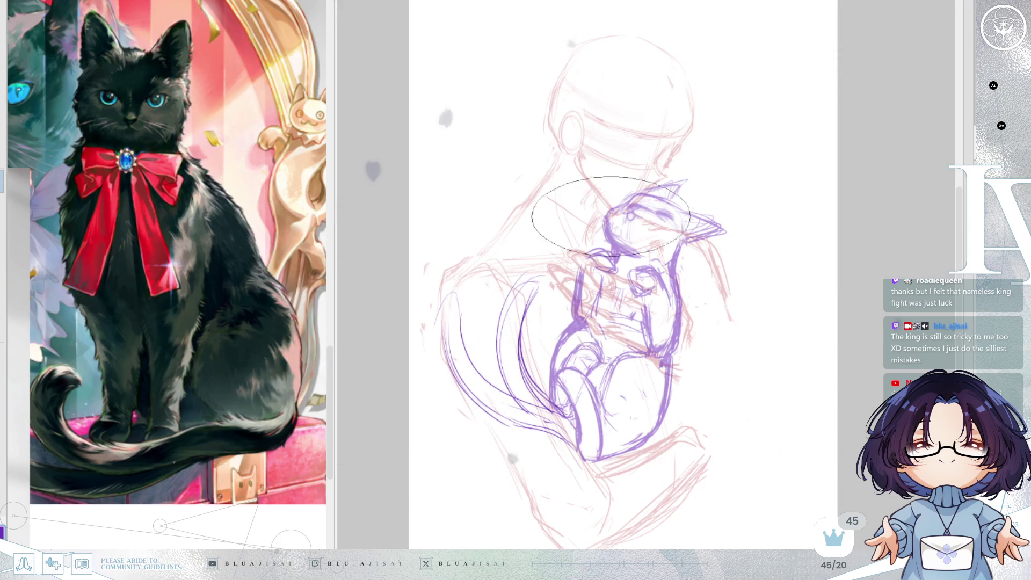
pyautogui.press('h')
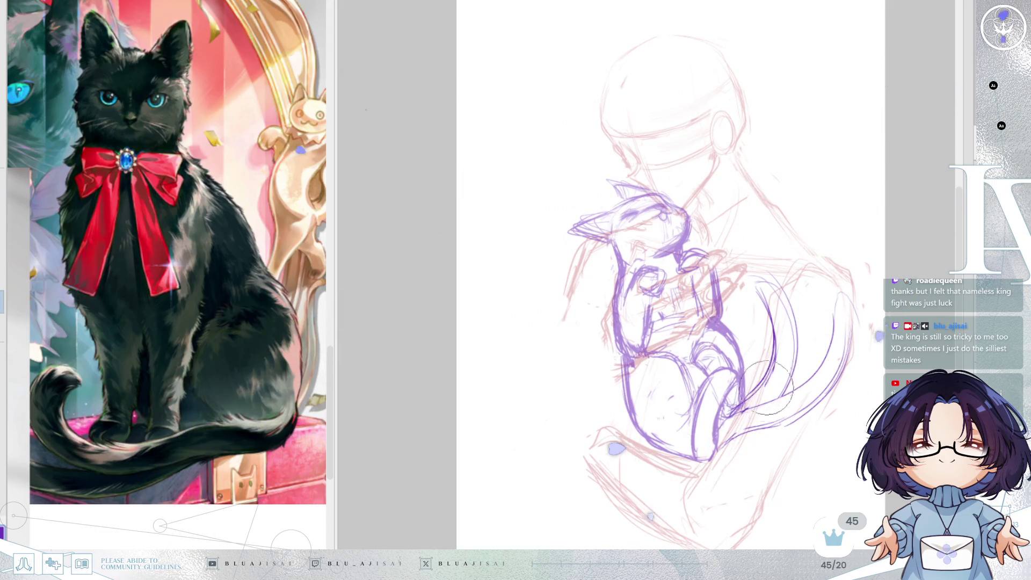
pyautogui.press('e')
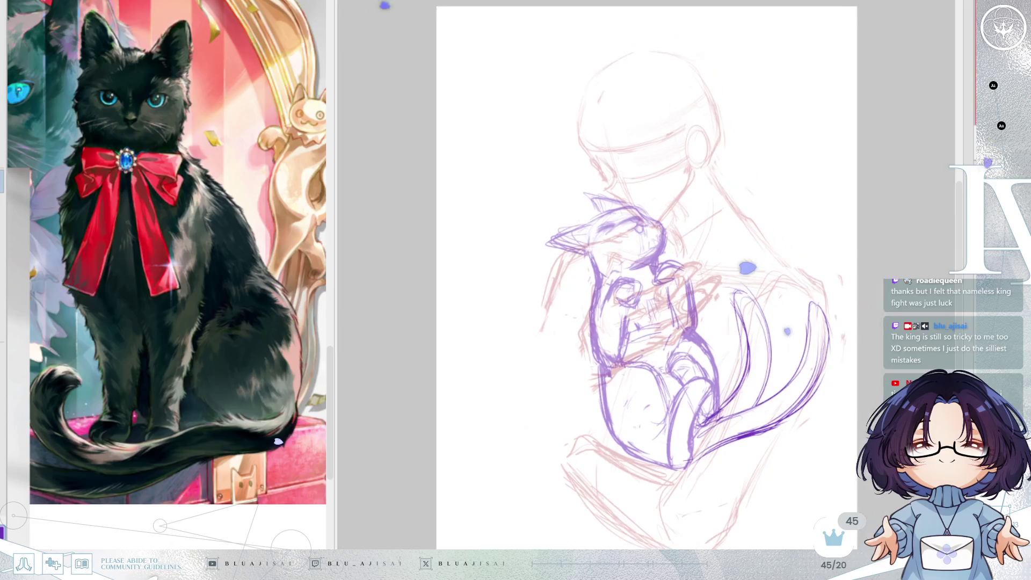
pyautogui.press('m')
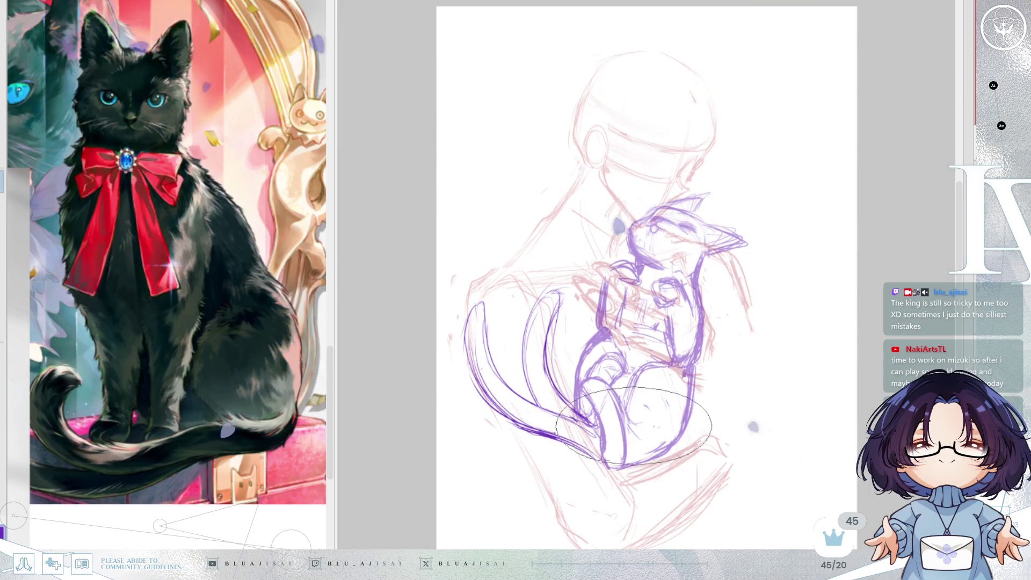
pyautogui.hotkey('ctrl', 'z')
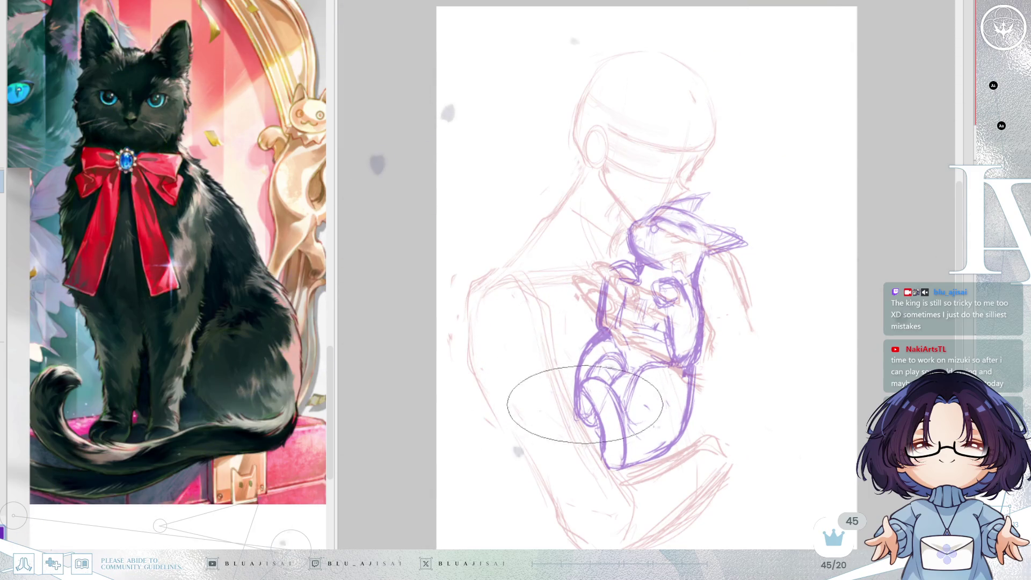
pyautogui.moveTo(579, 407)
pyautogui.mouseDown()
pyautogui.moveTo(564, 418)
pyautogui.moveTo(495, 410)
pyautogui.moveTo(446, 439)
pyautogui.mouseUp()
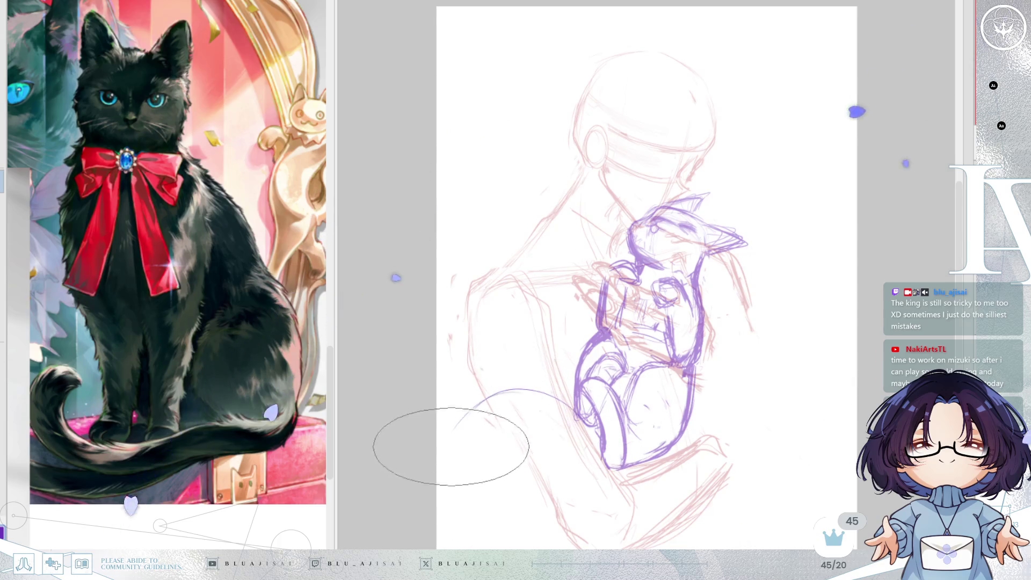
pyautogui.moveTo(531, 408)
pyautogui.mouseDown()
pyautogui.moveTo(486, 426)
pyautogui.moveTo(464, 462)
pyautogui.mouseUp()
pyautogui.scroll(-3, 322, 419)
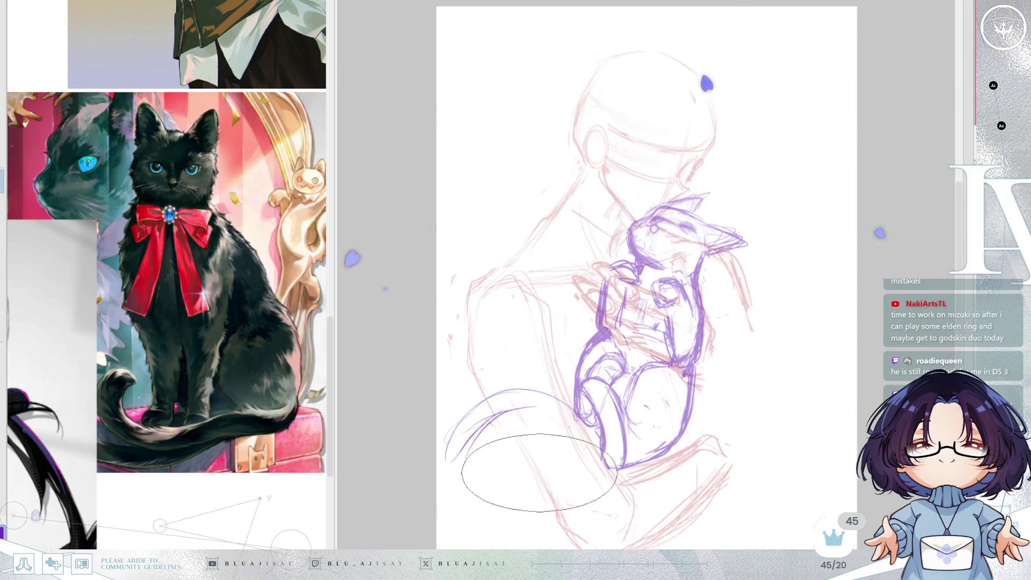
# Step: Undo the latest tail and try a new looping tail in a tilted, mirrored view
pyautogui.hotkey('ctrl', 'z')
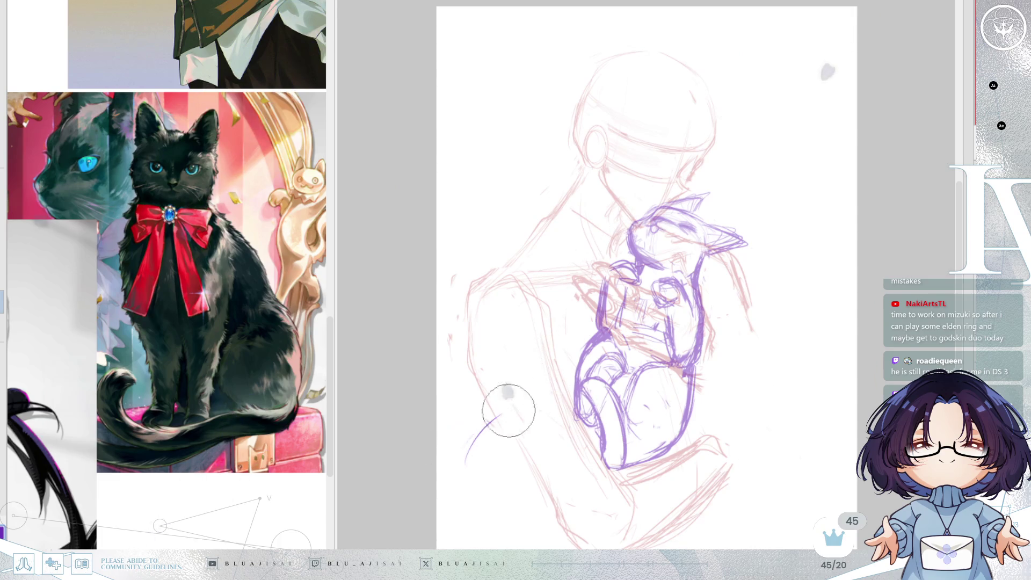
pyautogui.moveTo(580, 400)
pyautogui.mouseDown()
pyautogui.moveTo(456, 497)
pyautogui.moveTo(455, 537)
pyautogui.moveTo(476, 456)
pyautogui.moveTo(488, 502)
pyautogui.moveTo(528, 425)
pyautogui.moveTo(562, 436)
pyautogui.moveTo(489, 424)
pyautogui.moveTo(576, 420)
pyautogui.mouseUp()
pyautogui.press('r')
pyautogui.press('h')
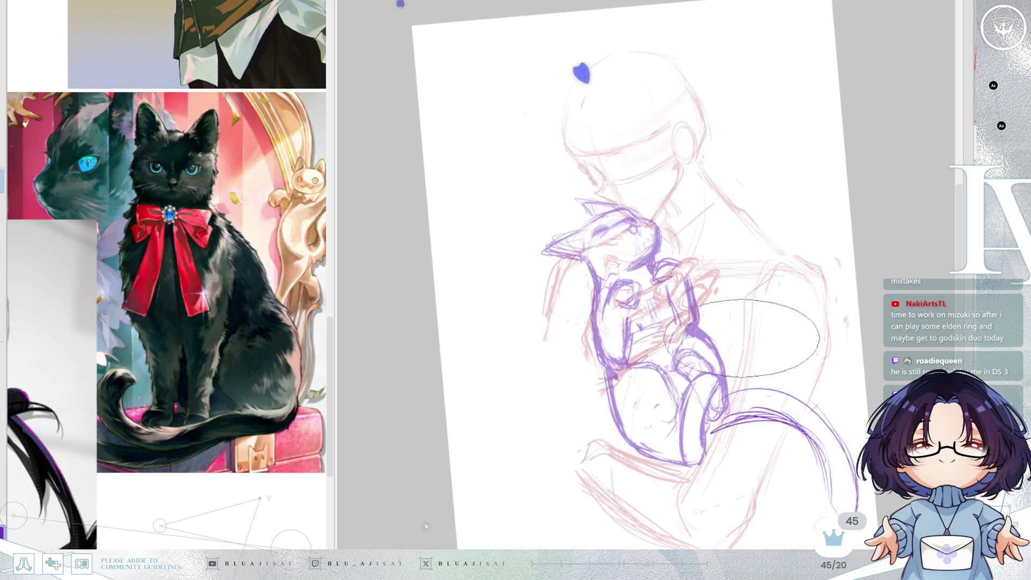
pyautogui.moveTo(744, 424)
pyautogui.mouseDown()
pyautogui.moveTo(795, 413)
pyautogui.moveTo(774, 510)
pyautogui.moveTo(751, 542)
pyautogui.moveTo(762, 459)
pyautogui.moveTo(752, 446)
pyautogui.moveTo(749, 494)
pyautogui.moveTo(729, 518)
pyautogui.mouseUp()
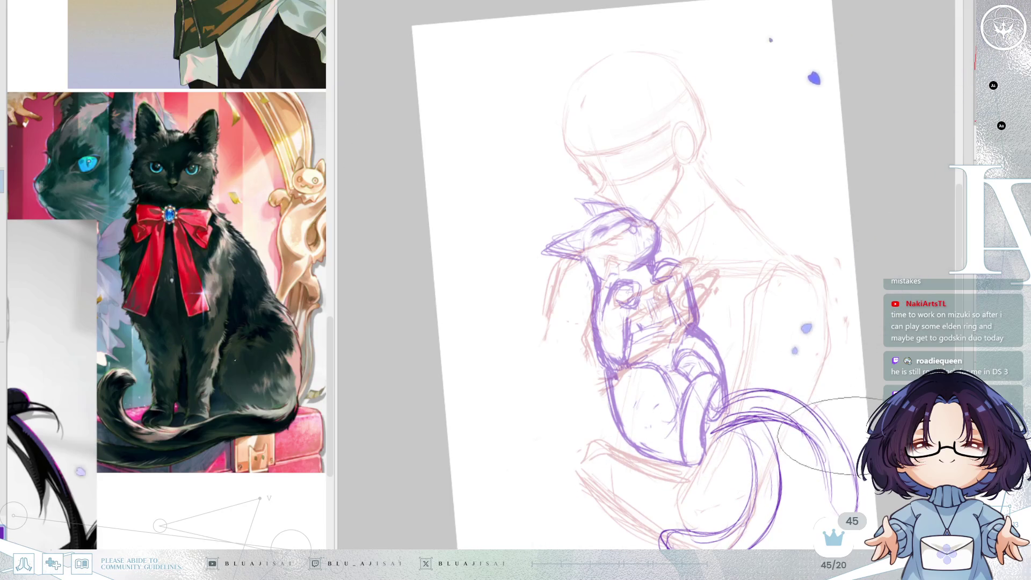
# Step: Return the view to upright and erase the tail strokes near the cat's body
pyautogui.press('Delete')
pyautogui.press('Insert')
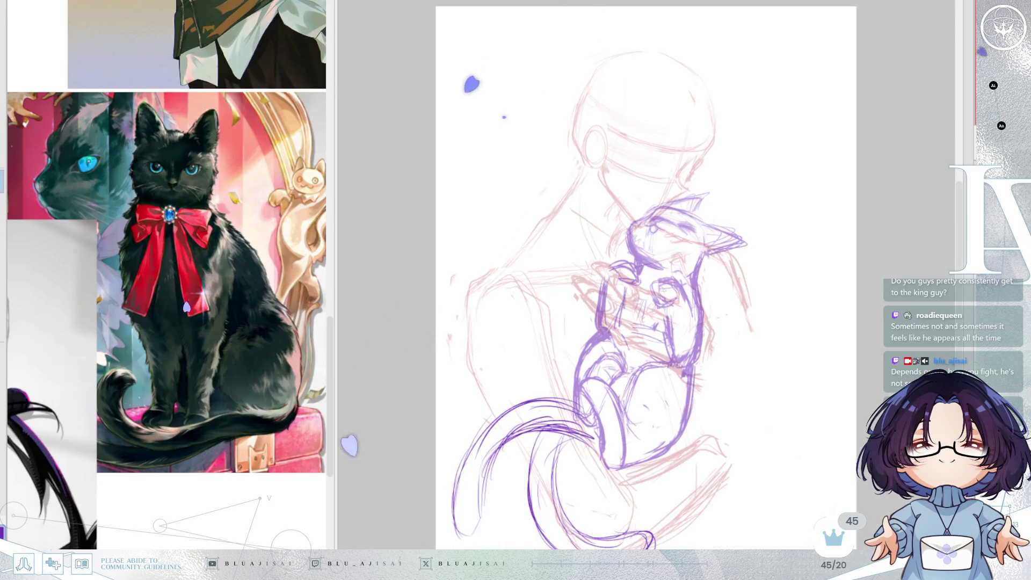
pyautogui.moveTo(612, 456)
pyautogui.mouseDown()
pyautogui.moveTo(588, 457)
pyautogui.moveTo(601, 472)
pyautogui.moveTo(529, 396)
pyautogui.moveTo(564, 488)
pyautogui.moveTo(610, 518)
pyautogui.moveTo(669, 514)
pyautogui.mouseUp()
pyautogui.scroll(-3, 242, 424)
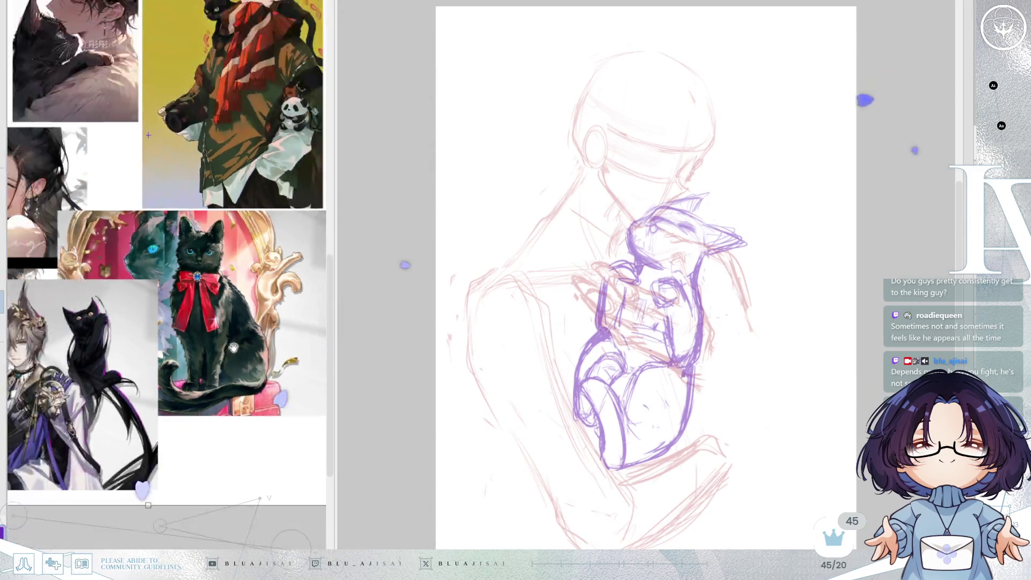
# Step: Draw a long purple tail rising up and right from the cat, adding a short stroke near its tip
pyautogui.scroll(-2, 242, 424)
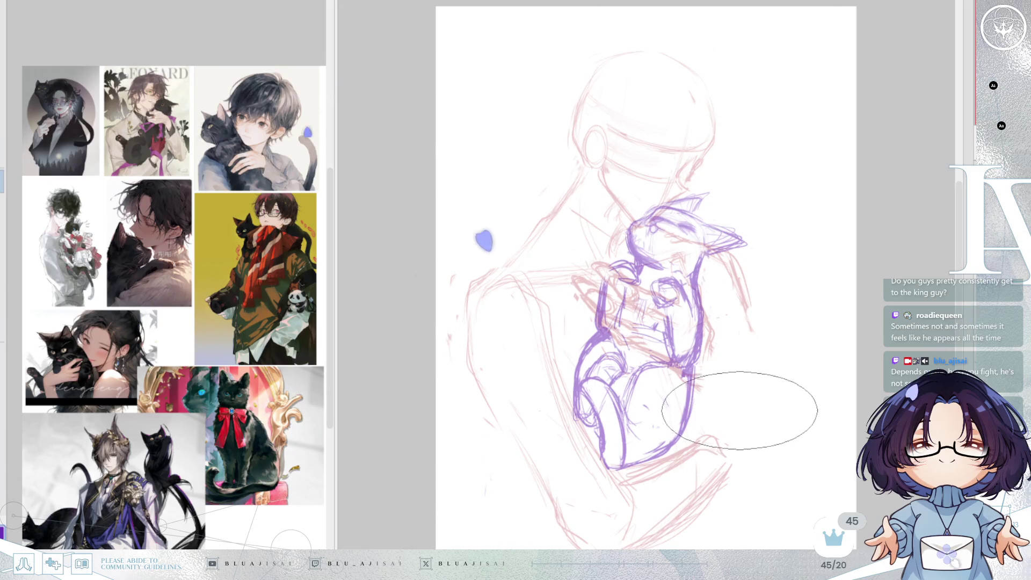
pyautogui.press('h')
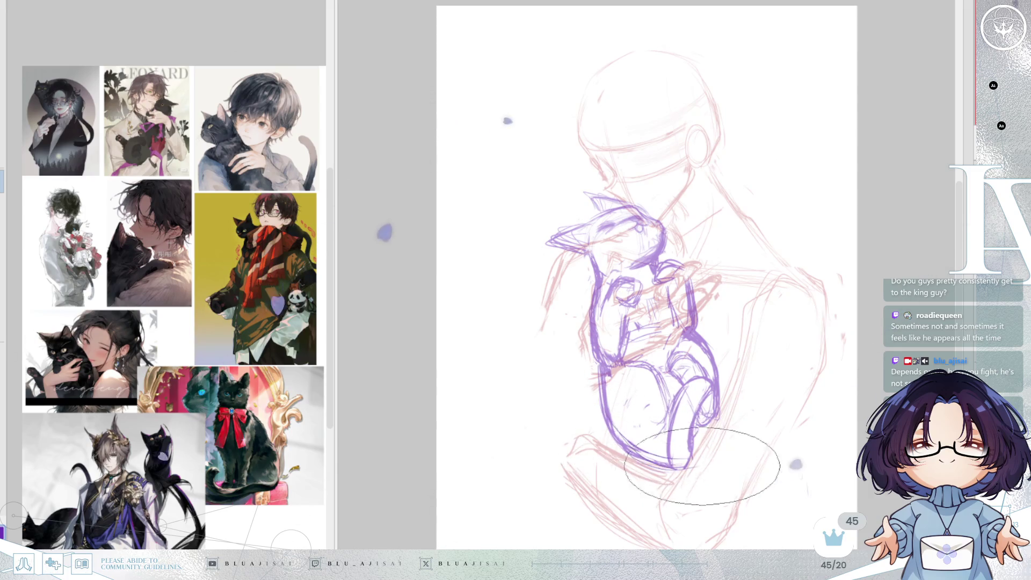
pyautogui.moveTo(674, 470)
pyautogui.mouseDown()
pyautogui.moveTo(759, 387)
pyautogui.moveTo(771, 275)
pyautogui.mouseUp()
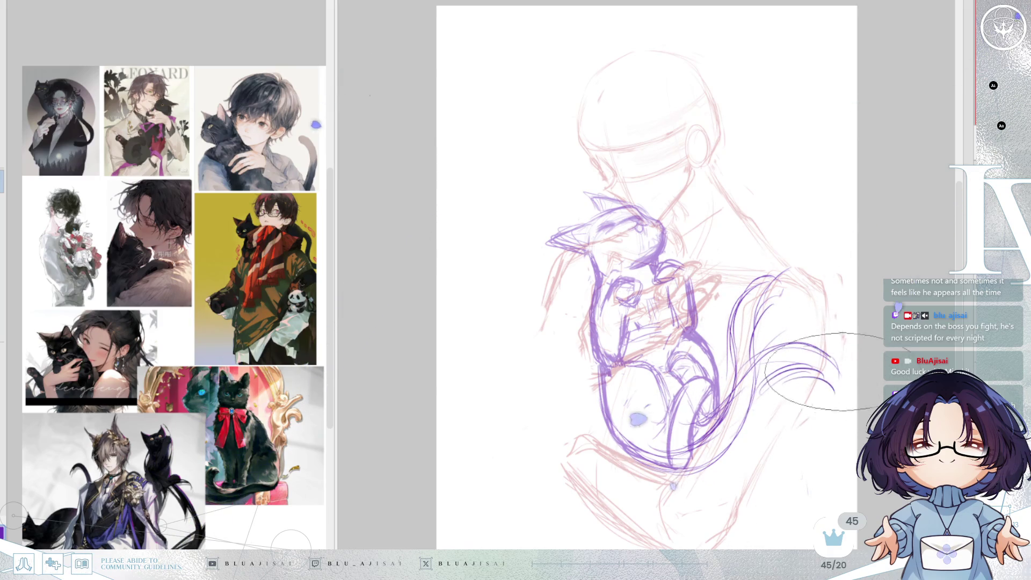
pyautogui.press('-')
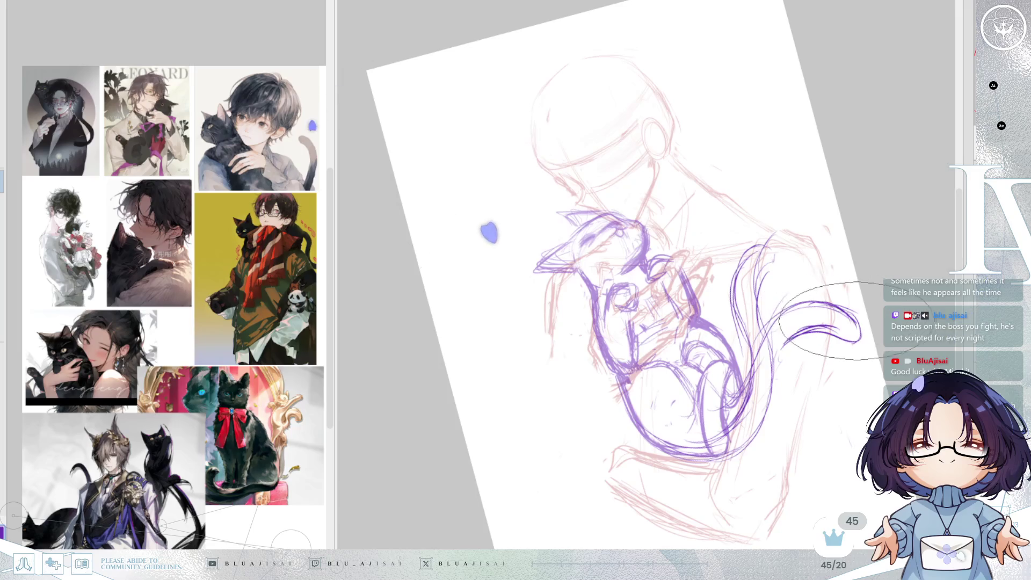
pyautogui.press('-')
pyautogui.press('End')
pyautogui.press('End')
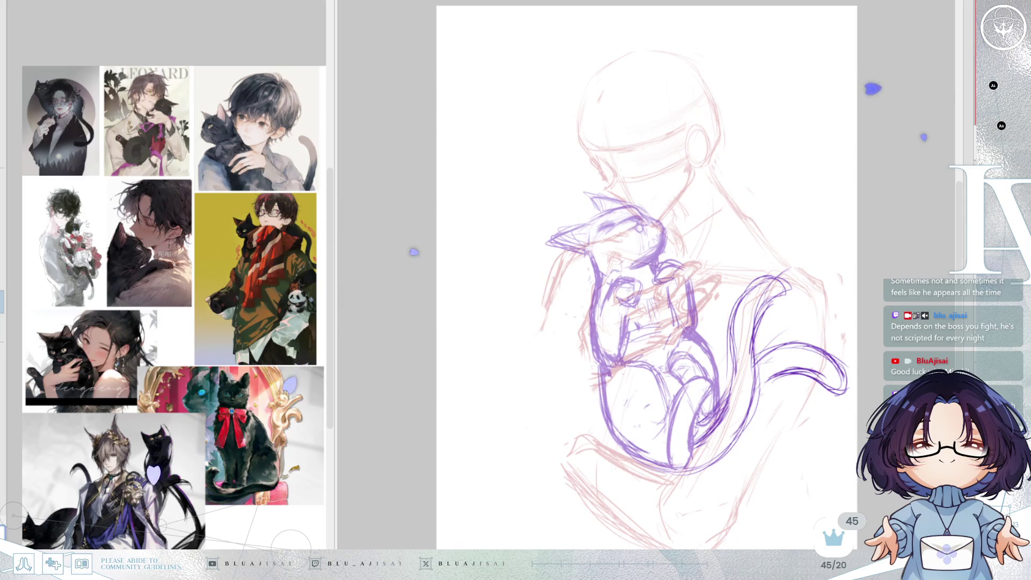
pyautogui.press('h')
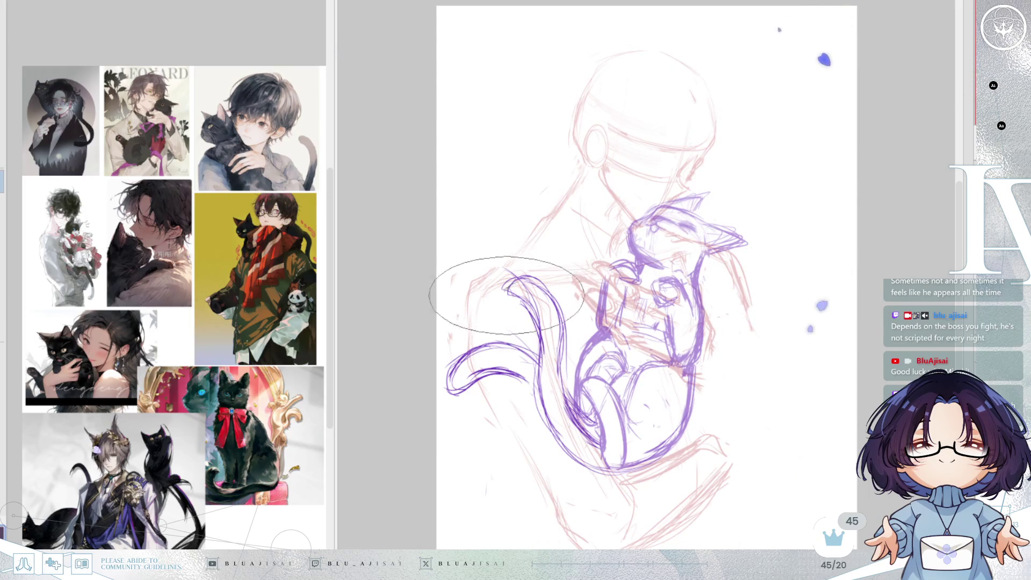
pyautogui.moveTo(496, 287); pyautogui.dragTo(524, 304)
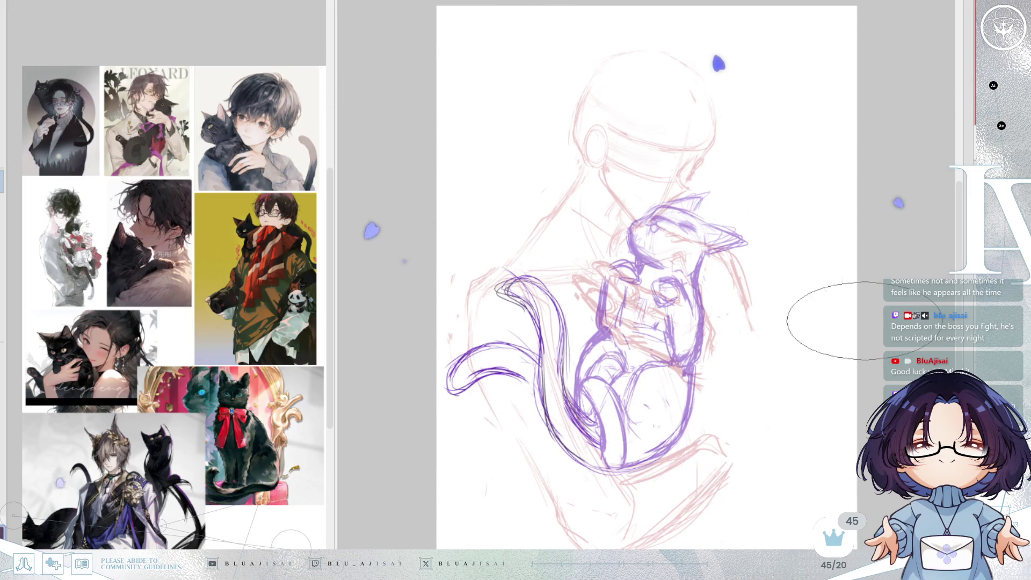
pyautogui.press('m')
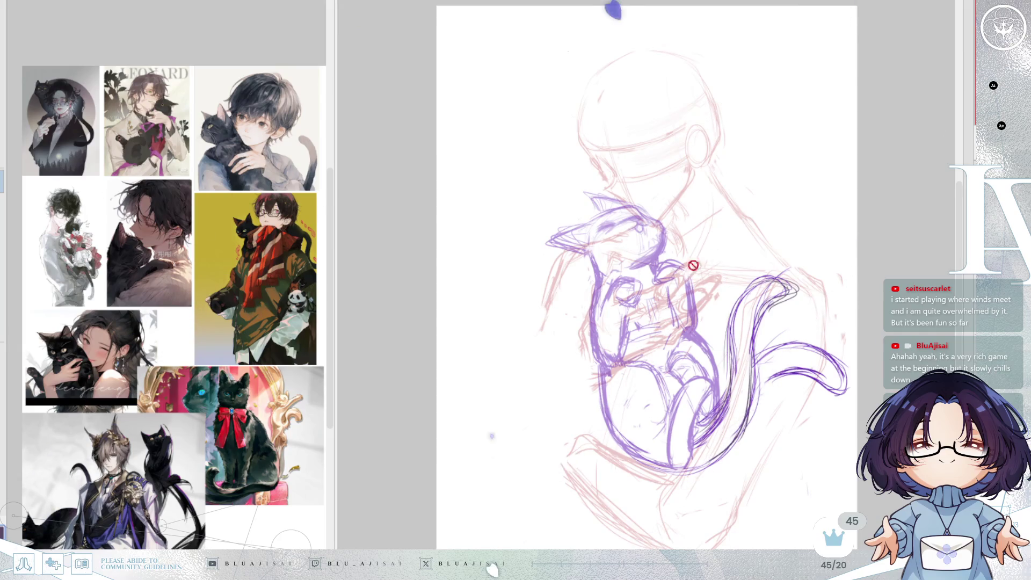
# Step: Rotate the whole sketch slightly clockwise with Ctrl+T, then view the canvas mirrored
pyautogui.hotkey('ctrl', 't')
pyautogui.moveTo(911, 143)
pyautogui.mouseDown()
pyautogui.moveTo(801, 235)
pyautogui.moveTo(752, 252)
pyautogui.moveTo(789, 264)
pyautogui.mouseUp()
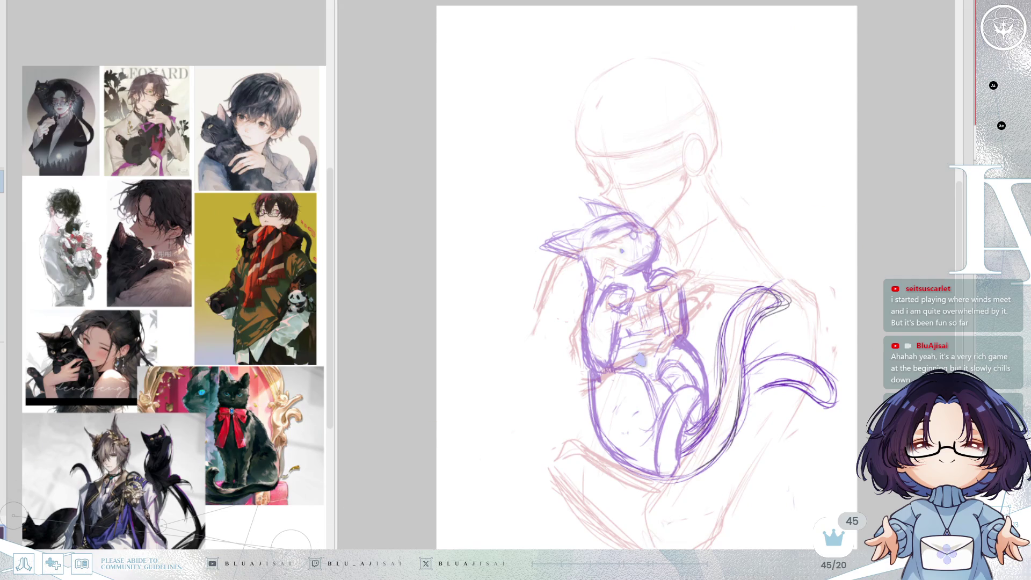
pyautogui.press('m')
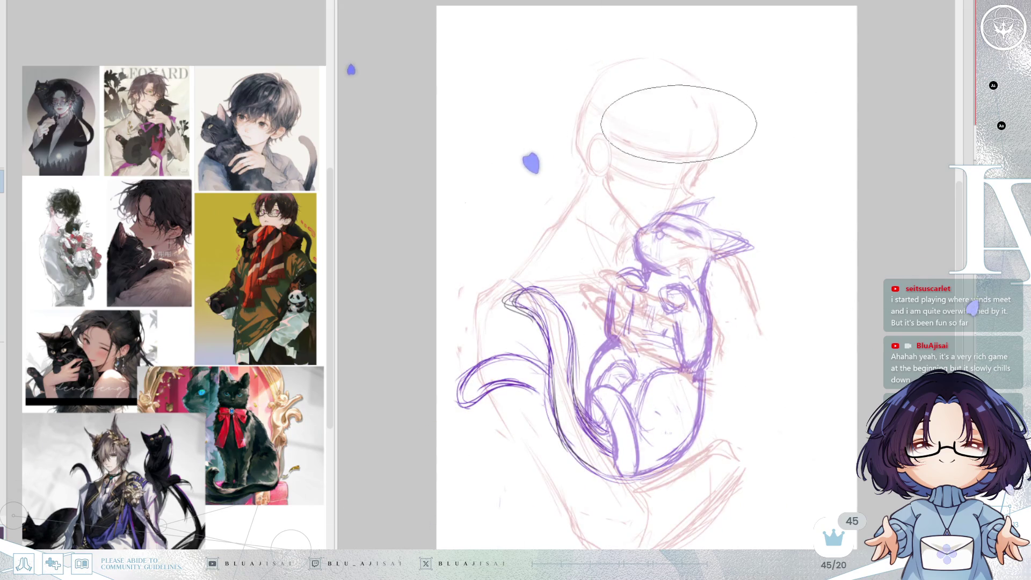
pyautogui.scroll(1, 612, 86)
pyautogui.scroll(1, 787, 41)
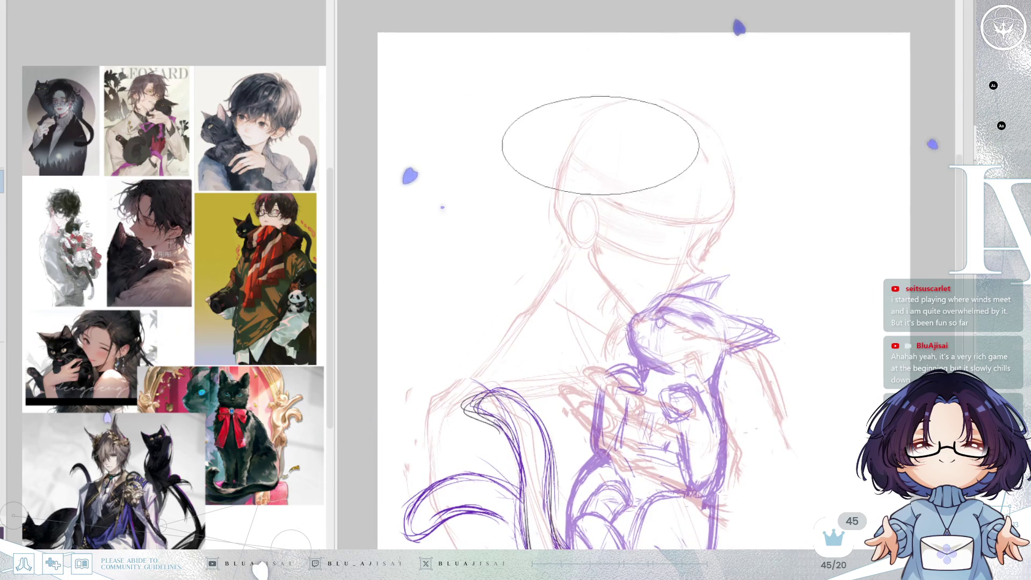
# Step: Sketch pointed cat ears on the figure's head, erase the rough strokes, and check them mirrored
pyautogui.moveTo(674, 46); pyautogui.dragTo(643, 163)
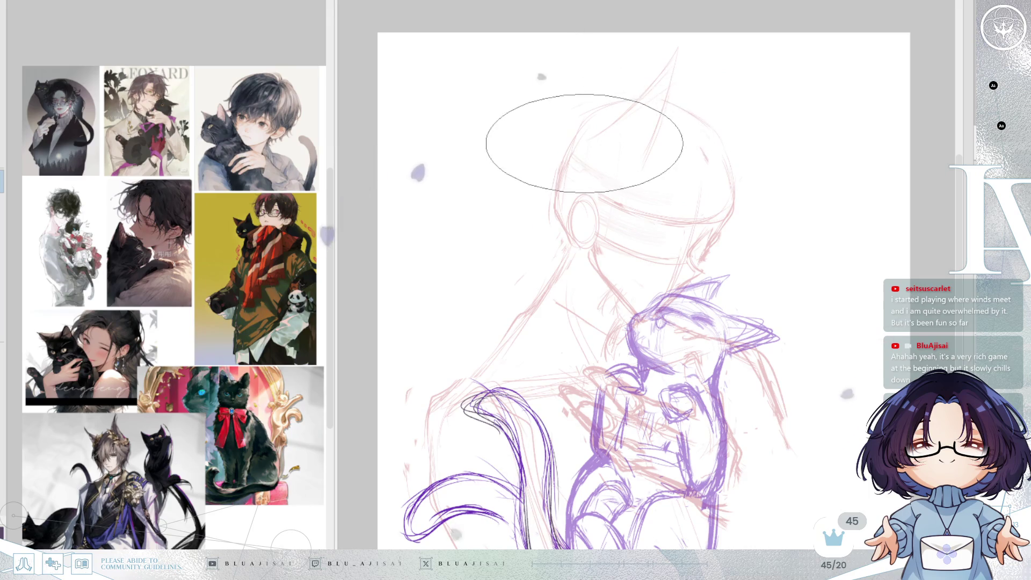
pyautogui.moveTo(777, 77)
pyautogui.mouseDown()
pyautogui.moveTo(714, 87)
pyautogui.moveTo(736, 131)
pyautogui.moveTo(732, 145)
pyautogui.mouseUp()
pyautogui.press('e')
pyautogui.moveTo(673, 35)
pyautogui.mouseDown()
pyautogui.moveTo(790, 69)
pyautogui.moveTo(725, 107)
pyautogui.mouseUp()
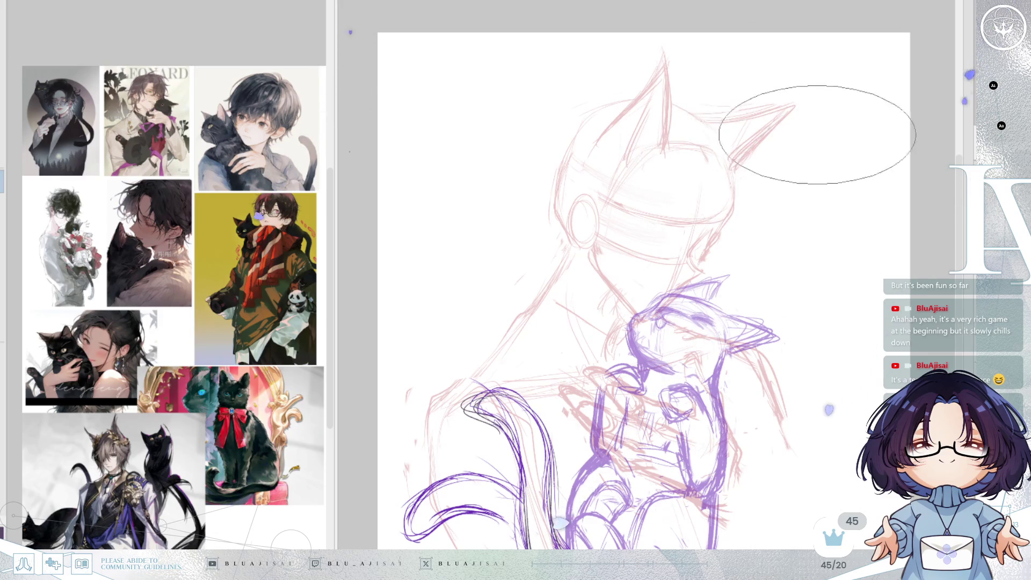
pyautogui.press('m')
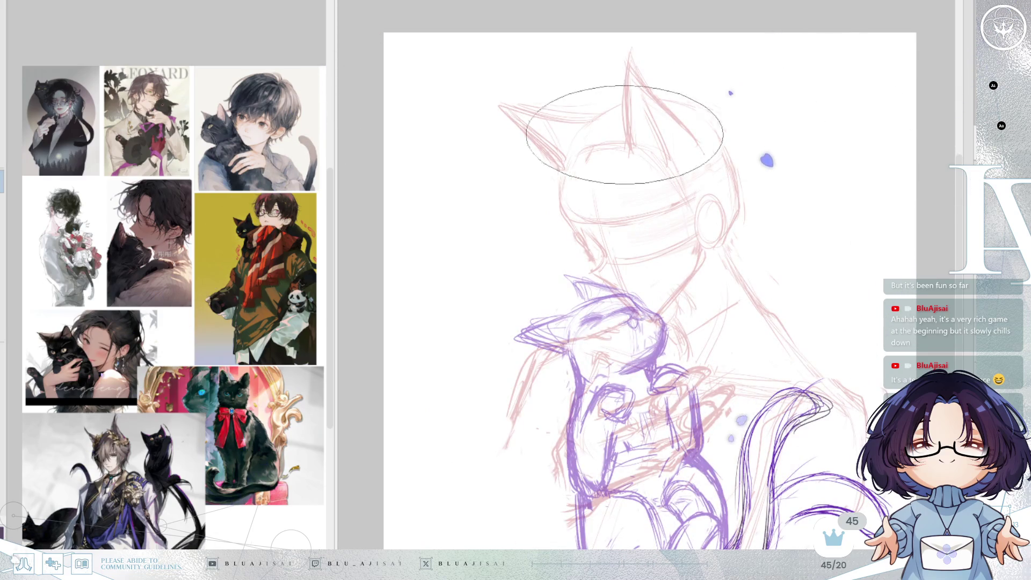
pyautogui.press('m')
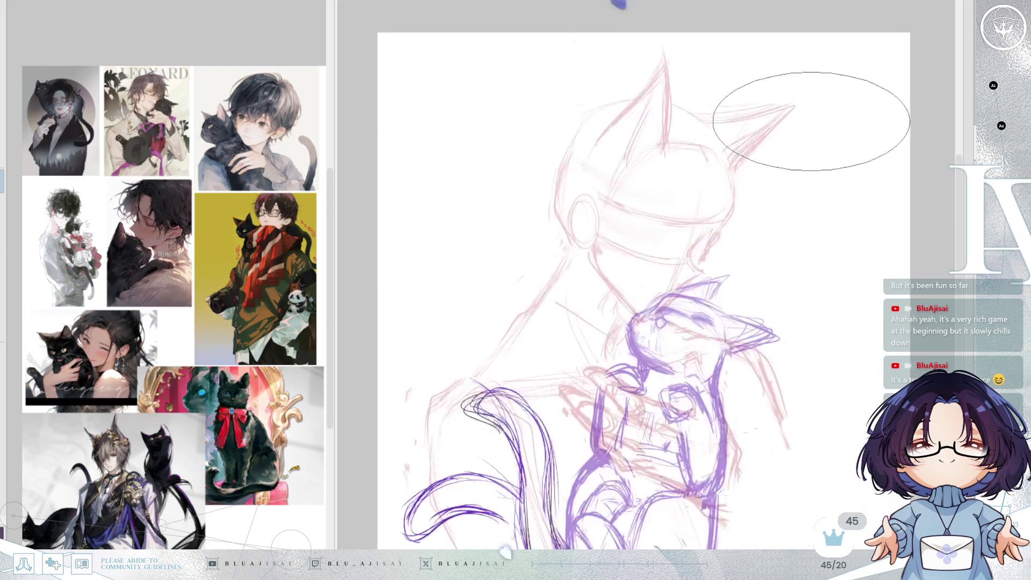
pyautogui.scroll(-3, 858, 191)
pyautogui.scroll(2, 802, 176)
pyautogui.scroll(2, 802, 176)
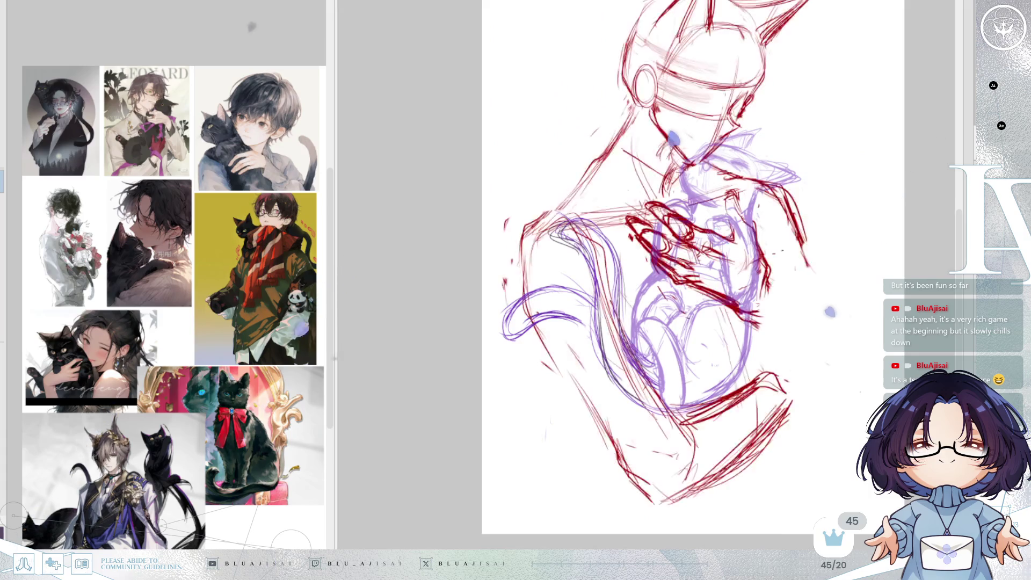
# Step: Pan to the figure's ears, check the mirrored view, and outline the red scribble on the cat's chest
pyautogui.moveTo(869, 227)
pyautogui.mouseDown()
pyautogui.moveTo(791, 276)
pyautogui.moveTo(821, 280)
pyautogui.mouseUp()
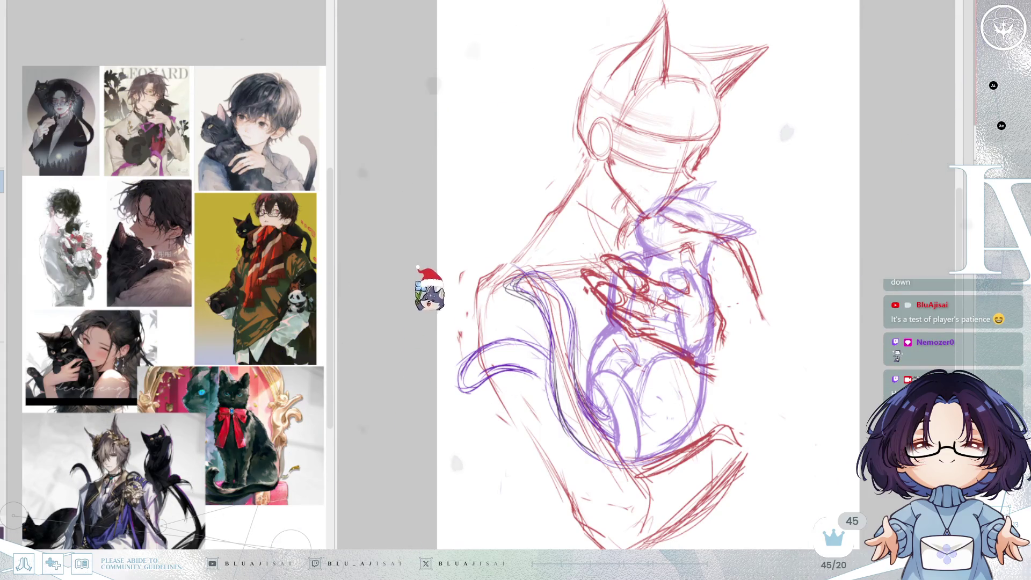
pyautogui.press('m')
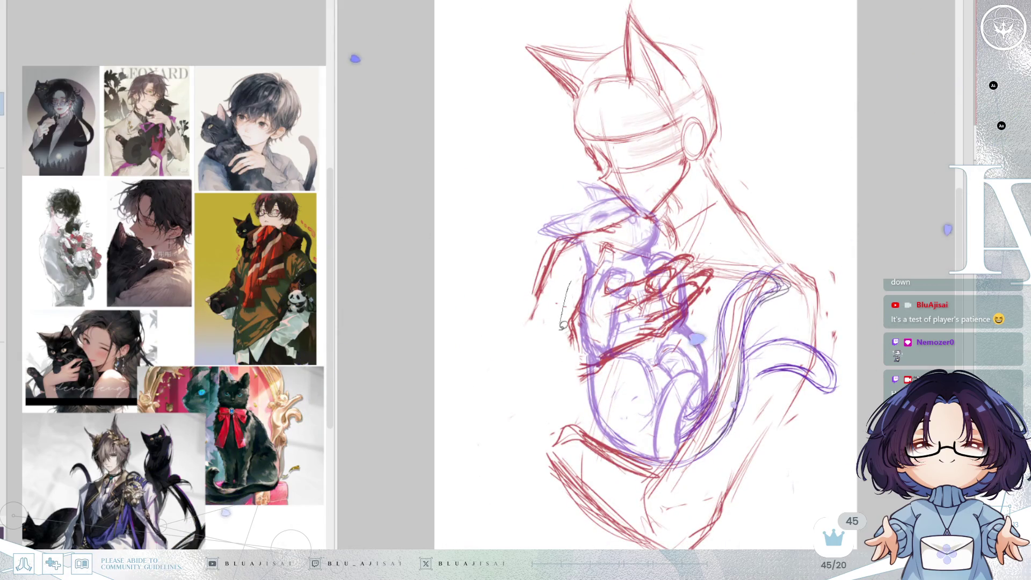
pyautogui.moveTo(606, 376); pyautogui.dragTo(714, 260)
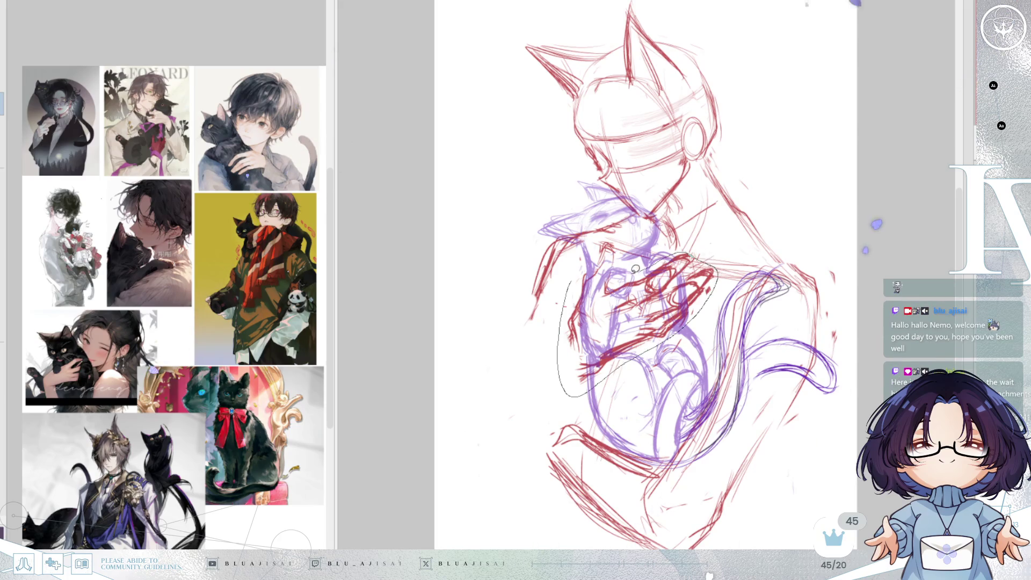
# Step: Transform the selected red chest scribble, shifting it slightly down and left, then clear the selection
pyautogui.moveTo(592, 248); pyautogui.dragTo(598, 244)
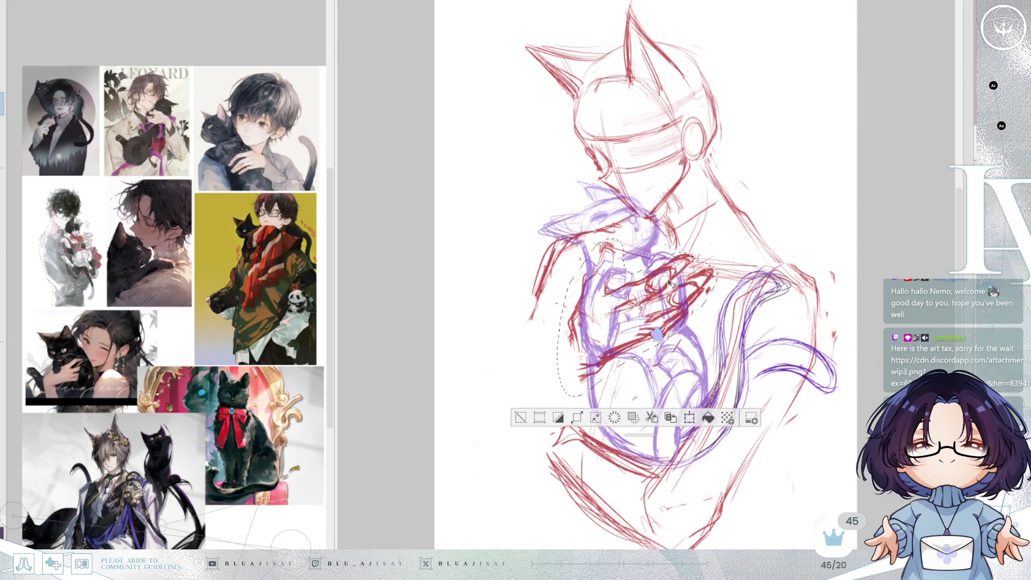
pyautogui.moveTo(685, 300); pyautogui.dragTo(688, 133)
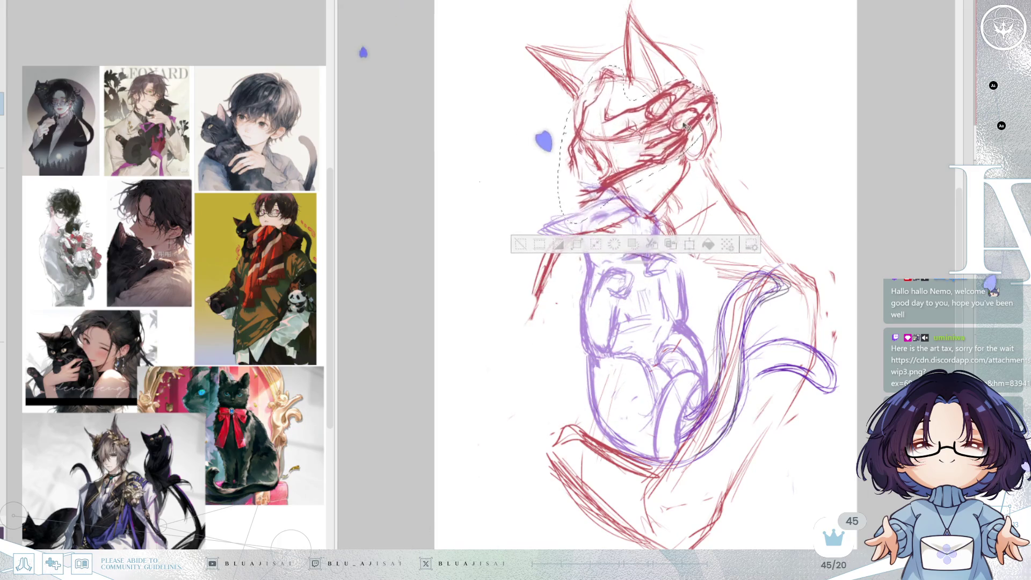
pyautogui.hotkey('ctrl', 't')
pyautogui.moveTo(517, 276)
pyautogui.mouseDown()
pyautogui.moveTo(570, 293)
pyautogui.moveTo(661, 274)
pyautogui.moveTo(698, 300)
pyautogui.mouseUp()
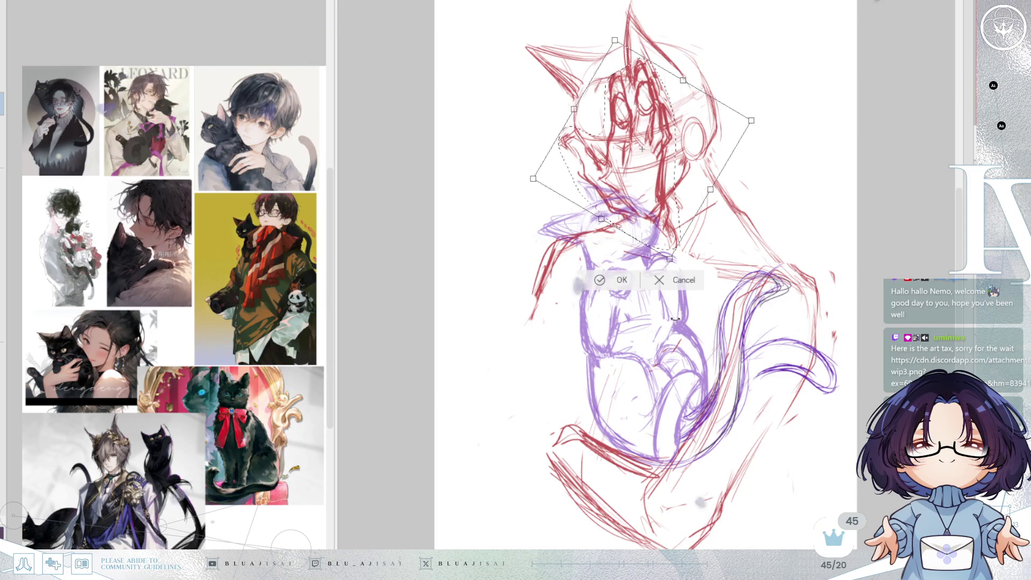
pyautogui.press('Return')
pyautogui.hotkey('ctrl', 'z')
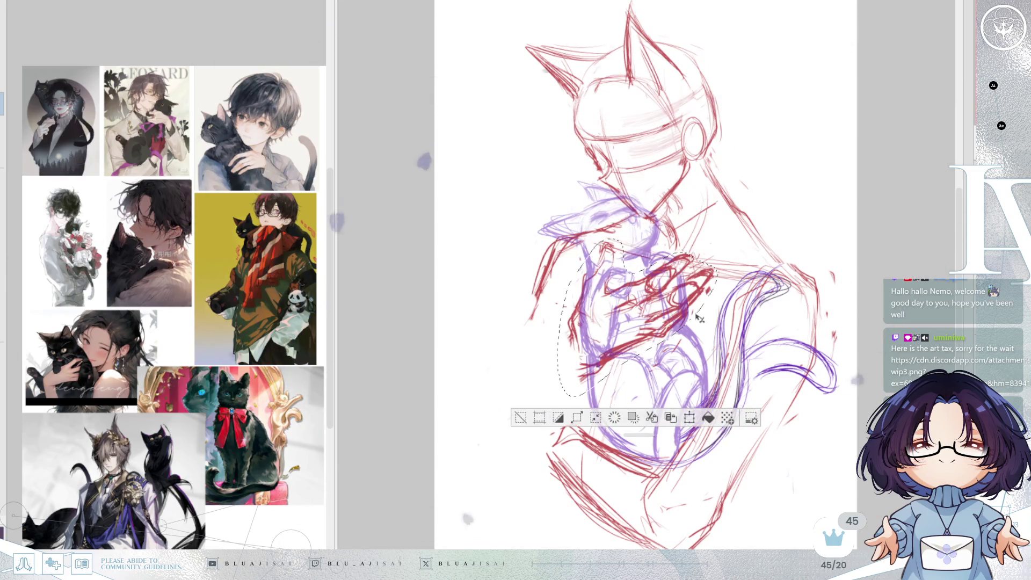
pyautogui.hotkey('ctrl', 't')
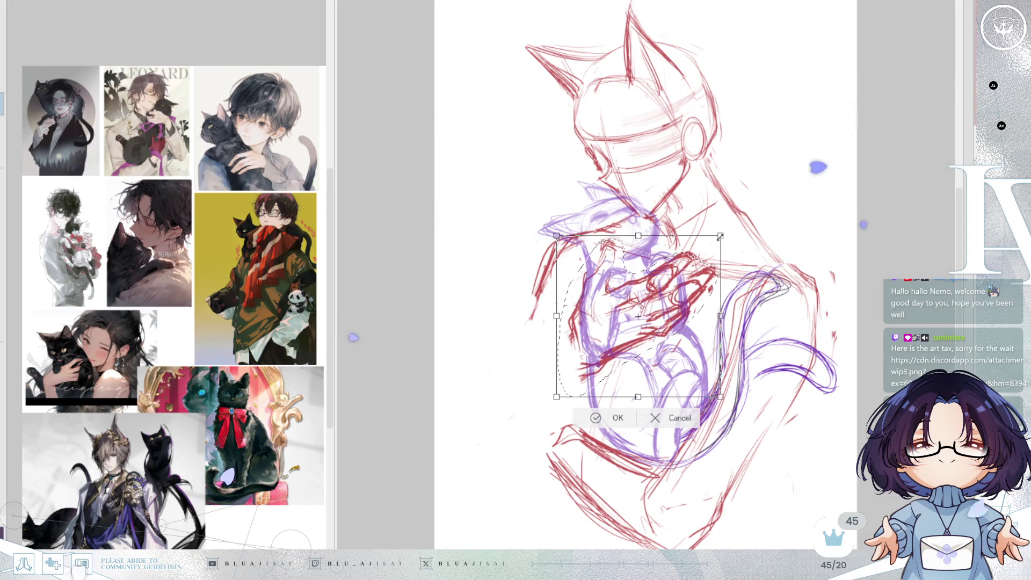
pyautogui.moveTo(688, 321); pyautogui.dragTo(670, 333)
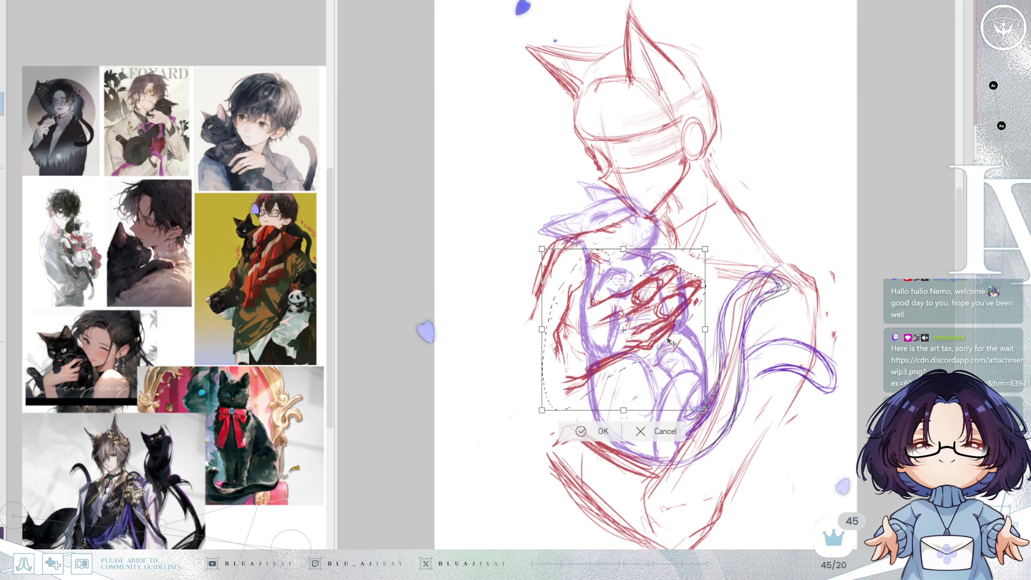
pyautogui.click(598, 431)
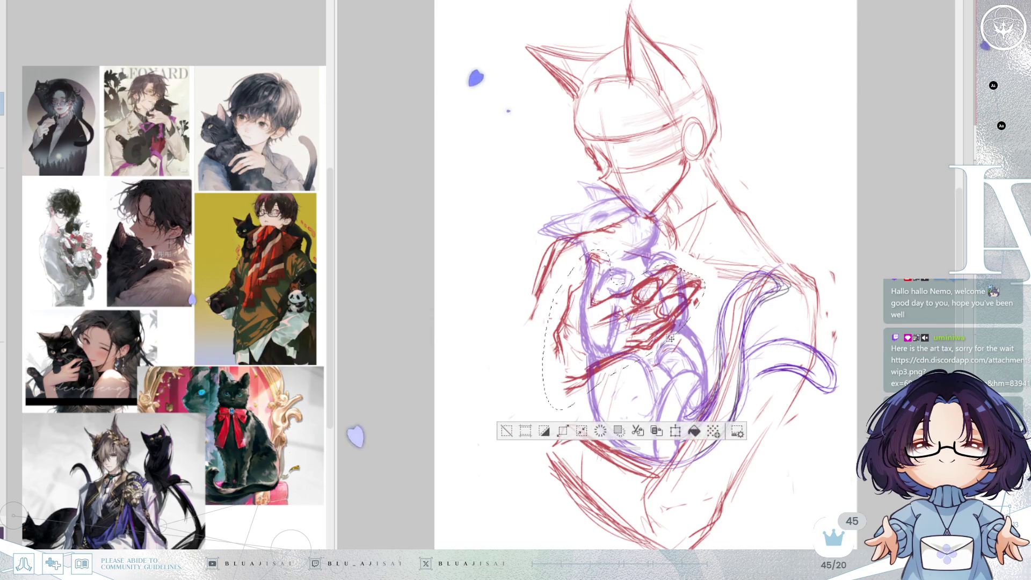
pyautogui.click(514, 433)
# Step: Lasso the lower sketch, nudge it slightly left and down, then zoom in and widen the canvas area
pyautogui.scroll(-2, 847, 297)
pyautogui.press('h')
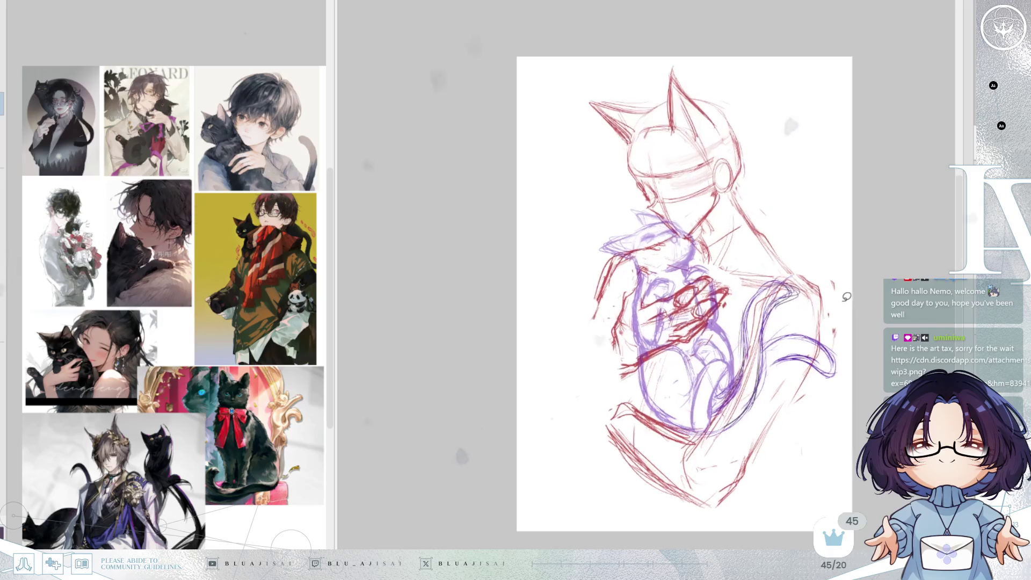
pyautogui.press('h')
pyautogui.scroll(2, 804, 330)
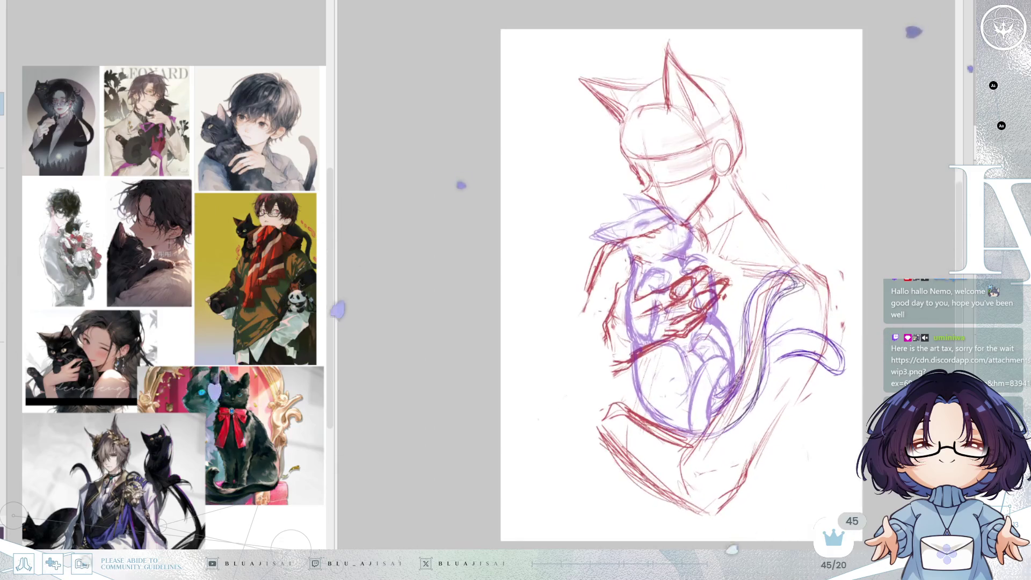
pyautogui.moveTo(620, 386)
pyautogui.mouseDown()
pyautogui.moveTo(635, 513)
pyautogui.moveTo(741, 518)
pyautogui.moveTo(787, 429)
pyautogui.moveTo(666, 383)
pyautogui.mouseUp()
pyautogui.moveTo(751, 449); pyautogui.dragTo(748, 453)
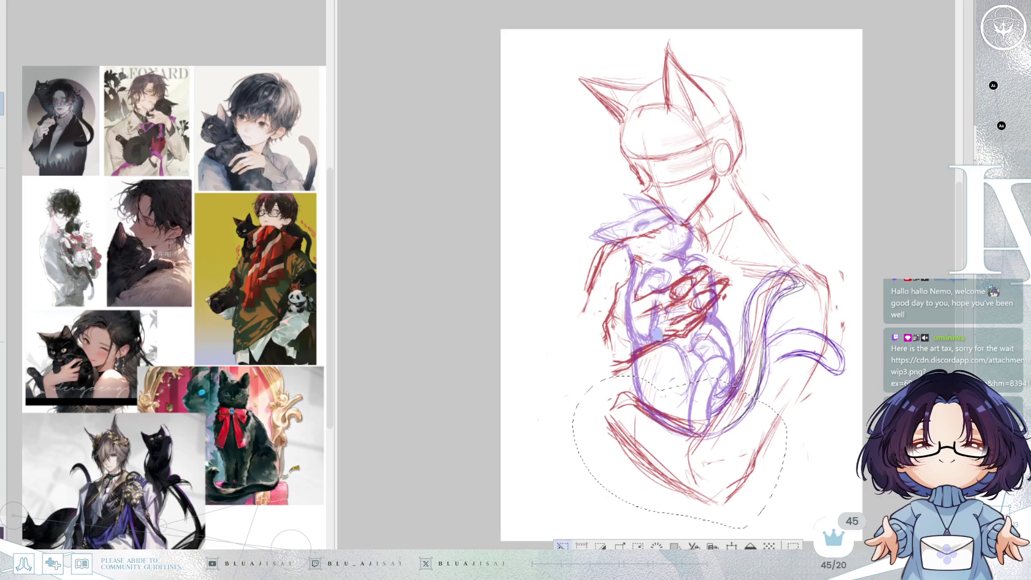
pyautogui.hotkey('ctrl', 'd')
pyautogui.hotkey('ctrl', '+')
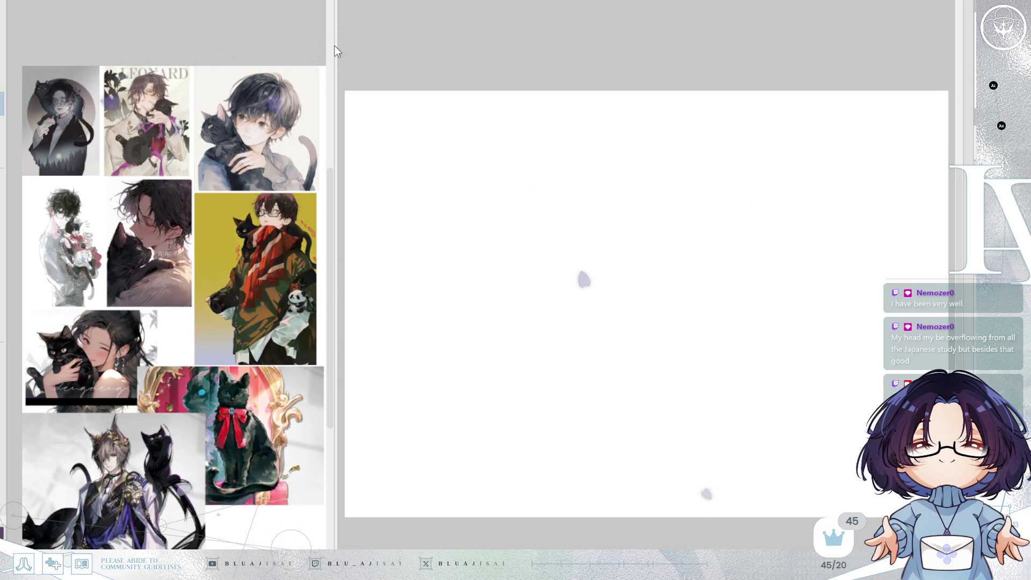
pyautogui.moveTo(333, 45); pyautogui.dragTo(75, 40)
pyautogui.hotkey('ctrl', 'v')
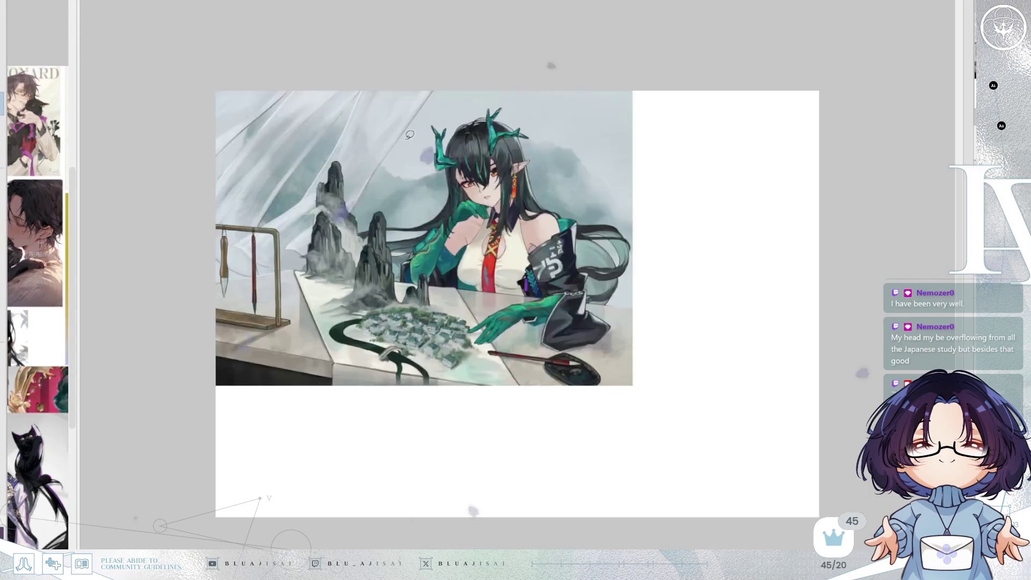
pyautogui.scroll(5, 430, 182)
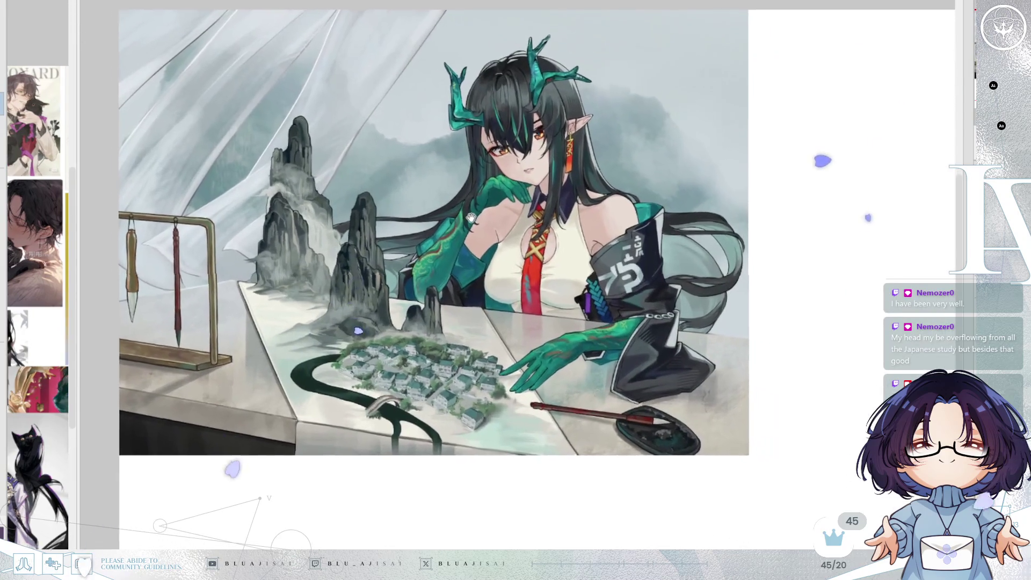
pyautogui.scroll(2, 443, 211)
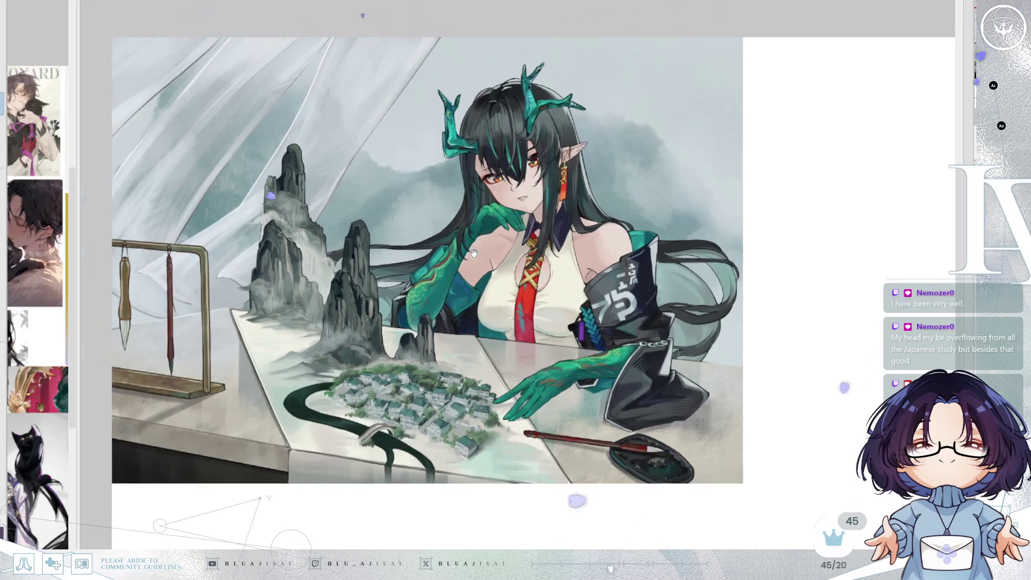
pyautogui.moveTo(490, 248)
pyautogui.mouseDown()
pyautogui.moveTo(487, 240)
pyautogui.moveTo(487, 248)
pyautogui.mouseUp()
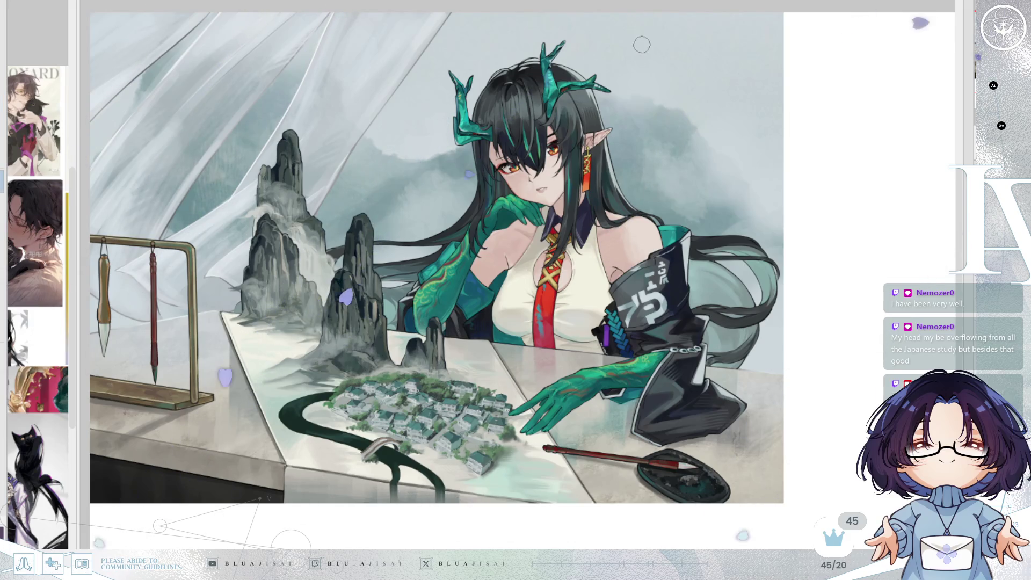
# Step: Handwrite 'Art by' and the artist's two social handles in red at the illustration's upper right
pyautogui.moveTo(635, 54); pyautogui.dragTo(650, 53)
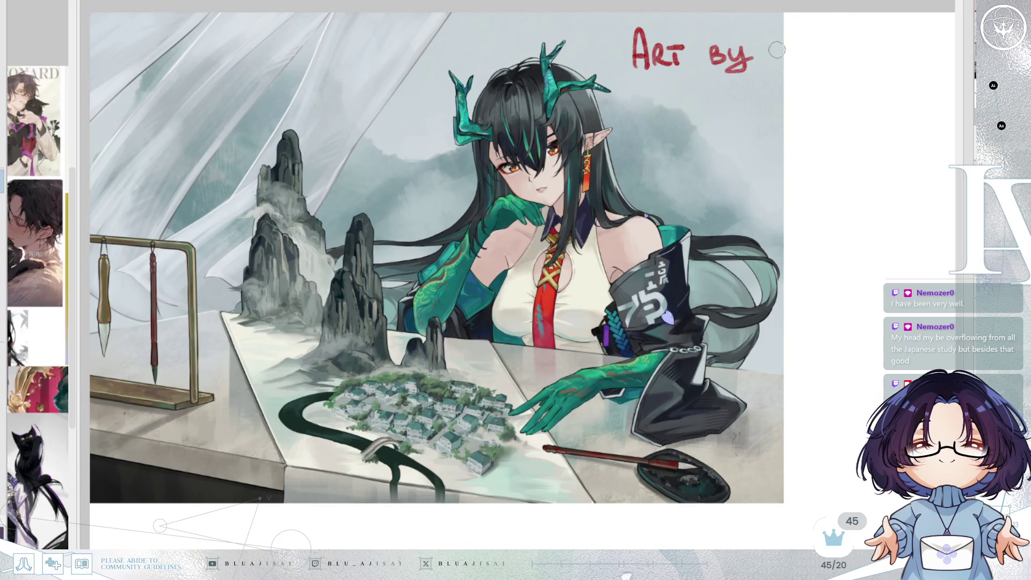
pyautogui.moveTo(816, 154); pyautogui.dragTo(815, 153)
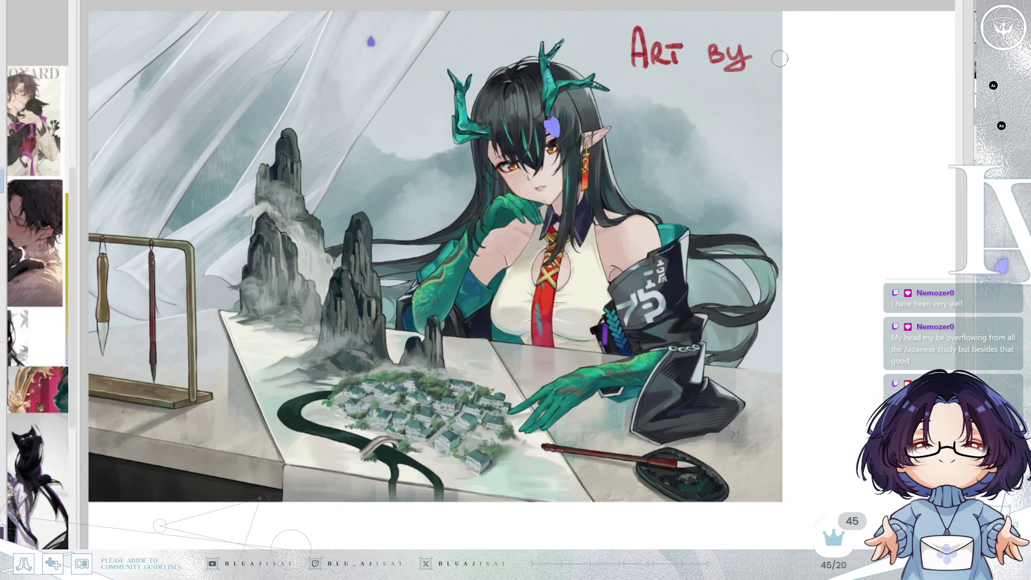
pyautogui.moveTo(798, 47)
pyautogui.mouseDown()
pyautogui.moveTo(812, 66)
pyautogui.moveTo(908, 63)
pyautogui.moveTo(906, 53)
pyautogui.moveTo(903, 98)
pyautogui.mouseUp()
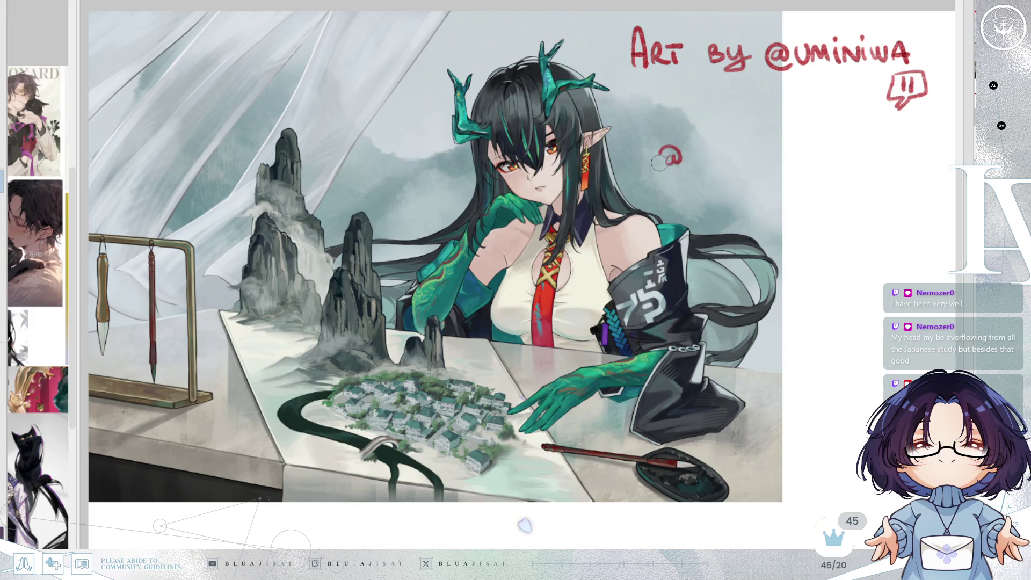
pyautogui.moveTo(724, 152)
pyautogui.mouseDown()
pyautogui.moveTo(732, 165)
pyautogui.moveTo(751, 165)
pyautogui.moveTo(785, 145)
pyautogui.moveTo(792, 162)
pyautogui.moveTo(828, 165)
pyautogui.moveTo(854, 146)
pyautogui.moveTo(862, 167)
pyautogui.mouseUp()
pyautogui.hotkey('ctrl', 'z')
pyautogui.moveTo(862, 167)
pyautogui.mouseDown()
pyautogui.moveTo(828, 167)
pyautogui.moveTo(857, 167)
pyautogui.mouseUp()
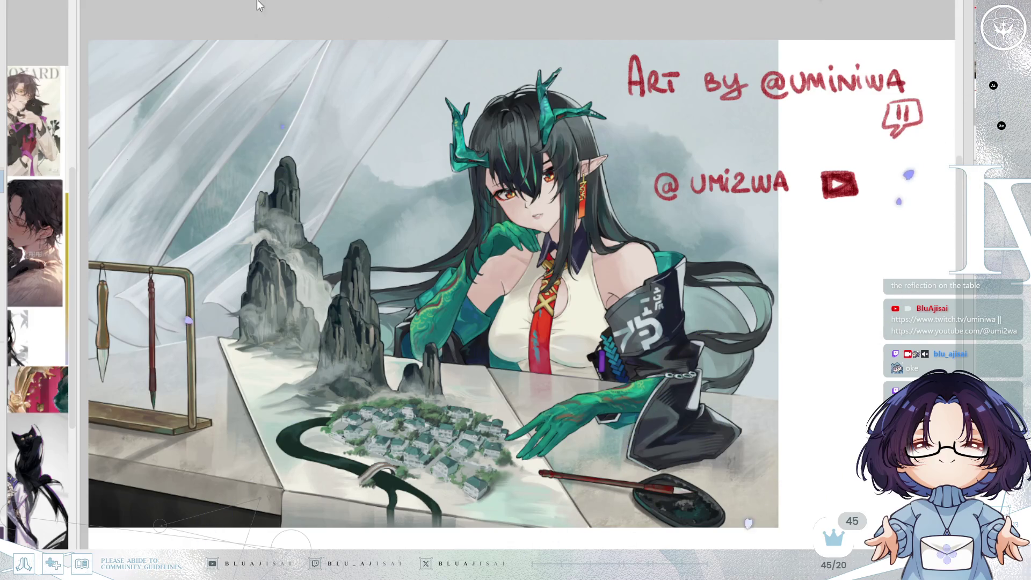
# Step: Switch back to the cat sketch canvas with Ctrl+Tab
pyautogui.hotkey('ctrl', 'Tab')
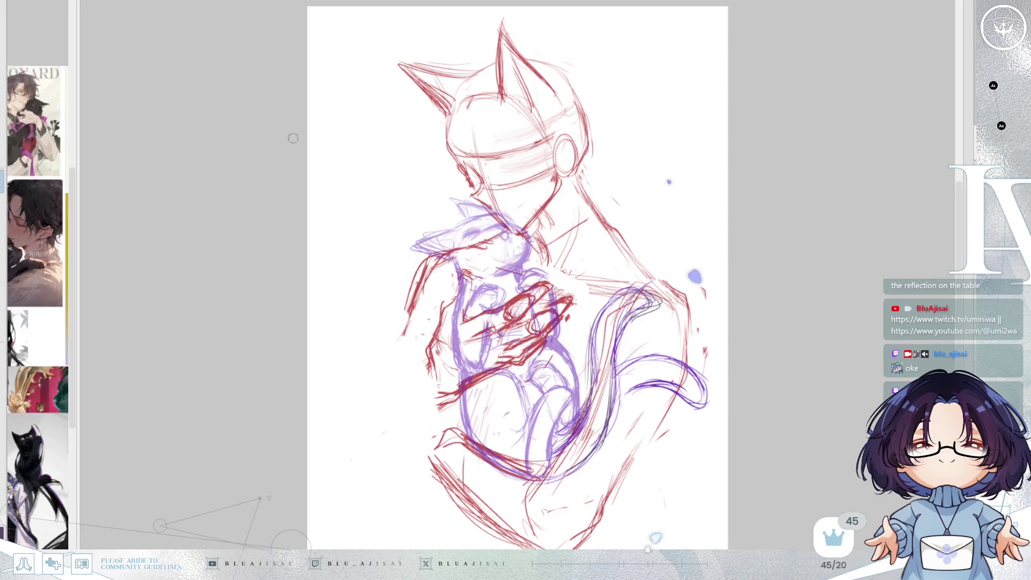
# Step: Widen the reference board, zoom into the black-cat collage, and draw a grey oval across the neck
pyautogui.moveTo(79, 145)
pyautogui.mouseDown()
pyautogui.moveTo(349, 128)
pyautogui.moveTo(312, 126)
pyautogui.mouseUp()
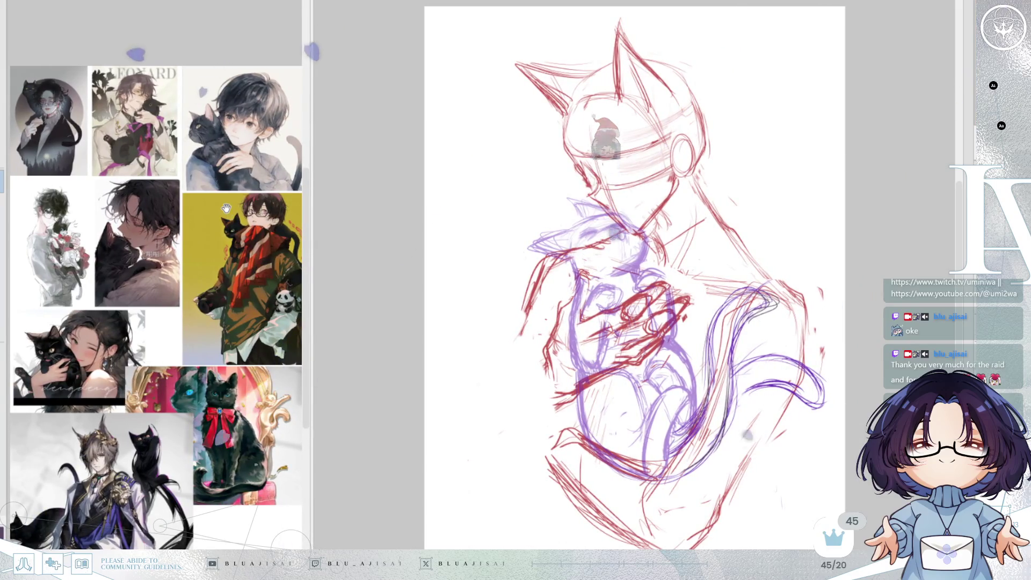
pyautogui.scroll(2, 246, 144)
pyautogui.scroll(1, 246, 145)
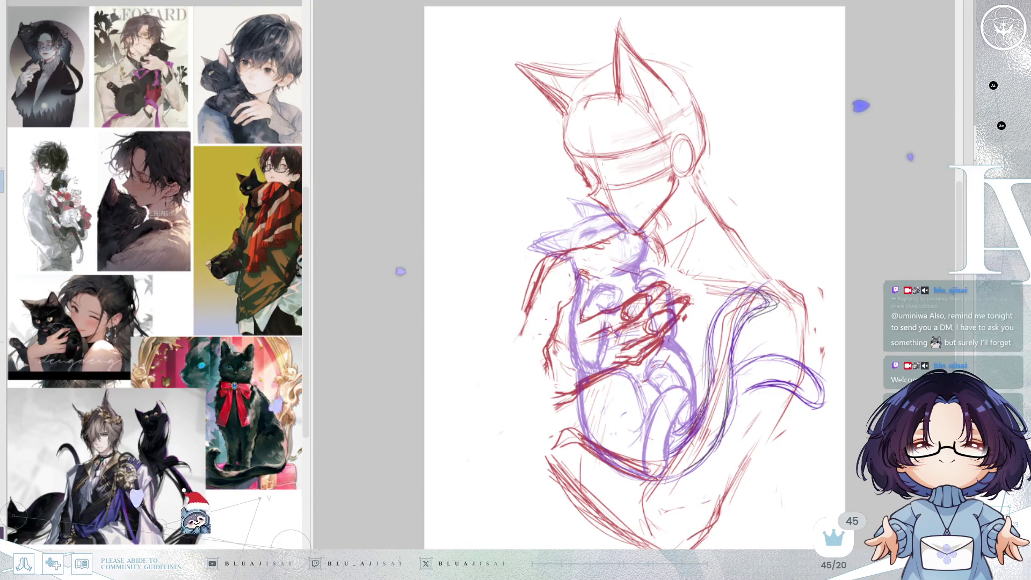
pyautogui.moveTo(656, 167); pyautogui.dragTo(814, 248)
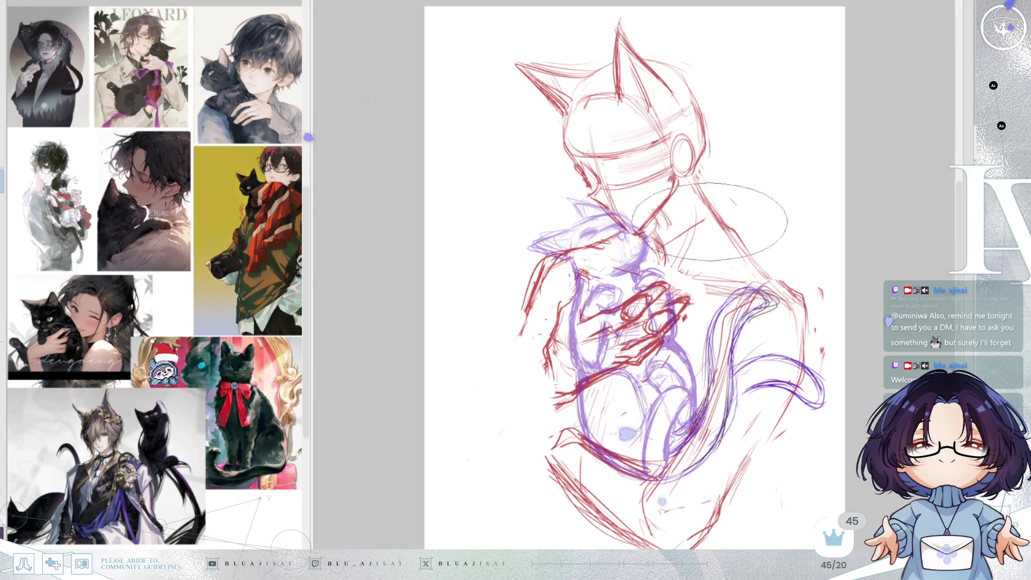
# Step: Add a red construction line along the figure's right side
pyautogui.scroll(1, 779, 300)
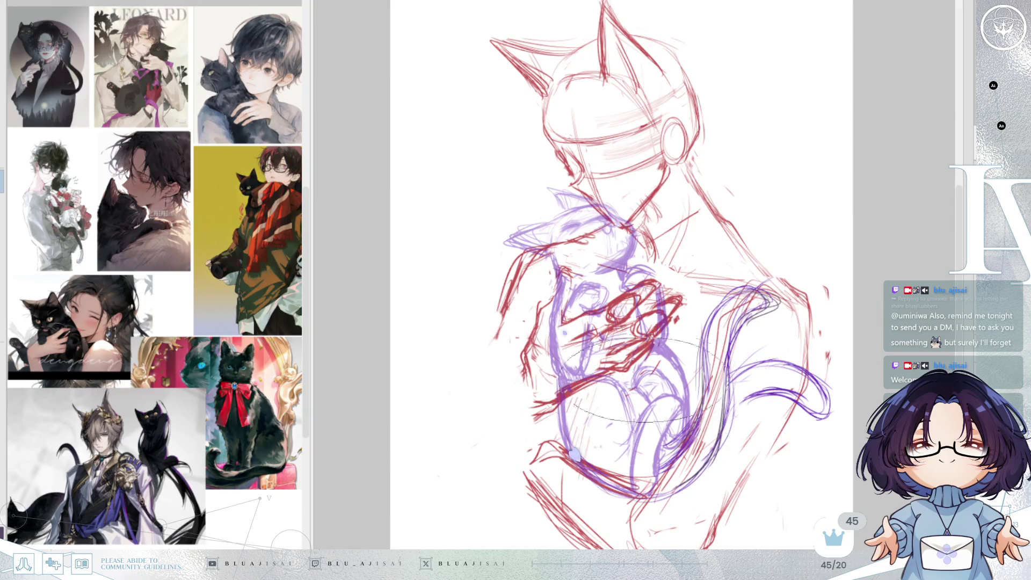
pyautogui.moveTo(466, 349)
pyautogui.mouseDown()
pyautogui.moveTo(771, 366)
pyautogui.moveTo(803, 321)
pyautogui.mouseUp()
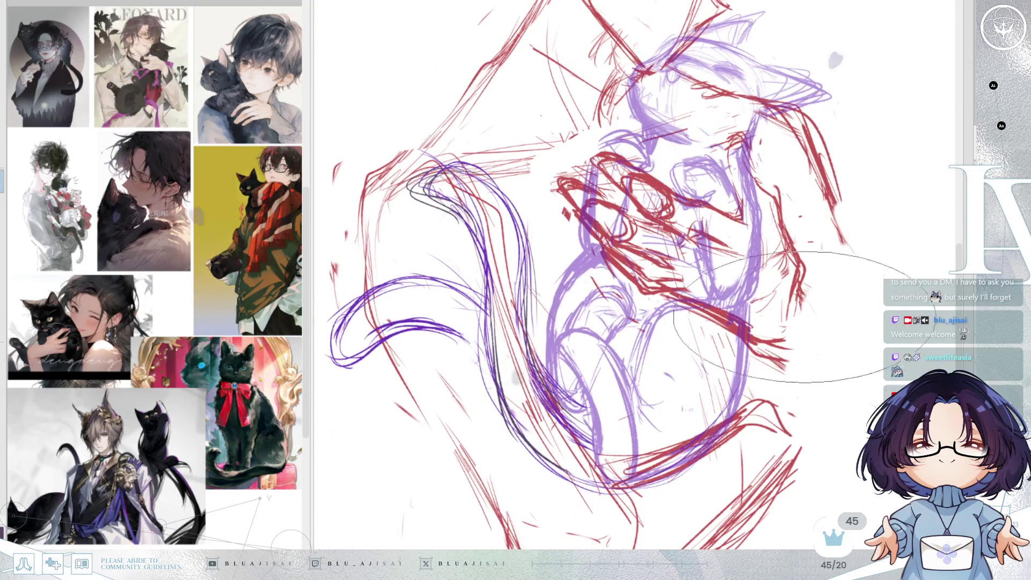
pyautogui.scroll(4, 292, 313)
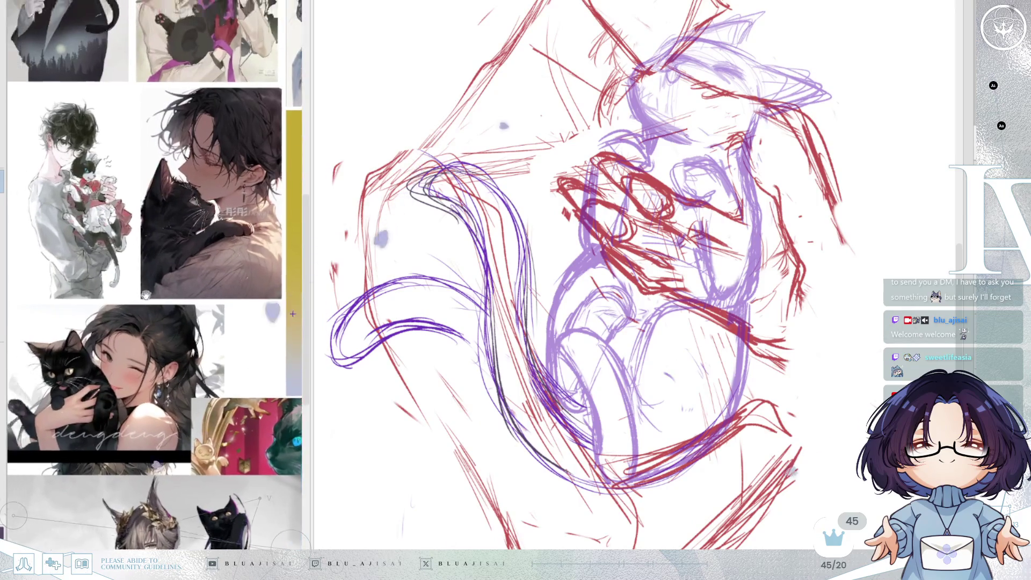
pyautogui.scroll(1, 292, 314)
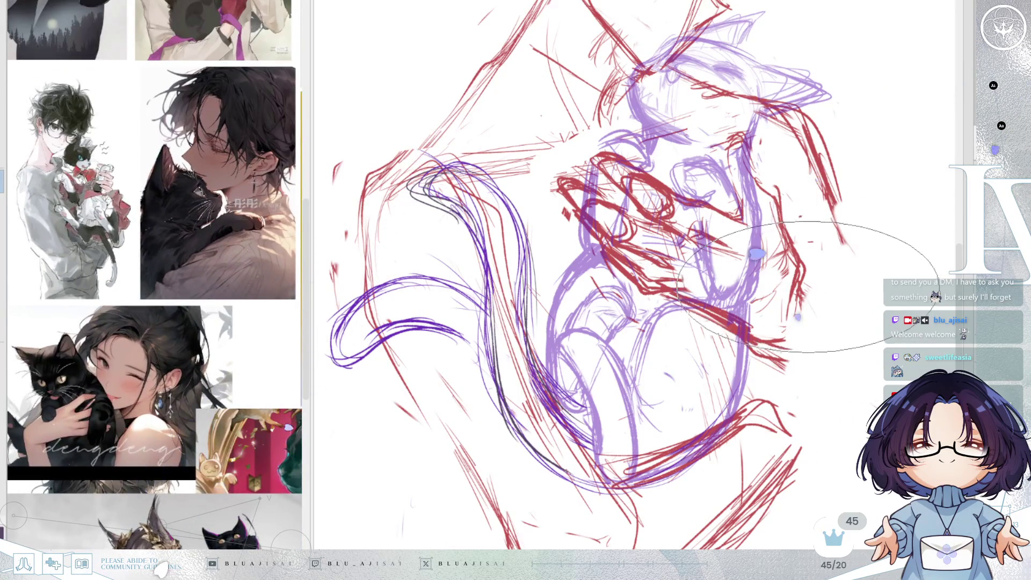
pyautogui.scroll(-2, 794, 317)
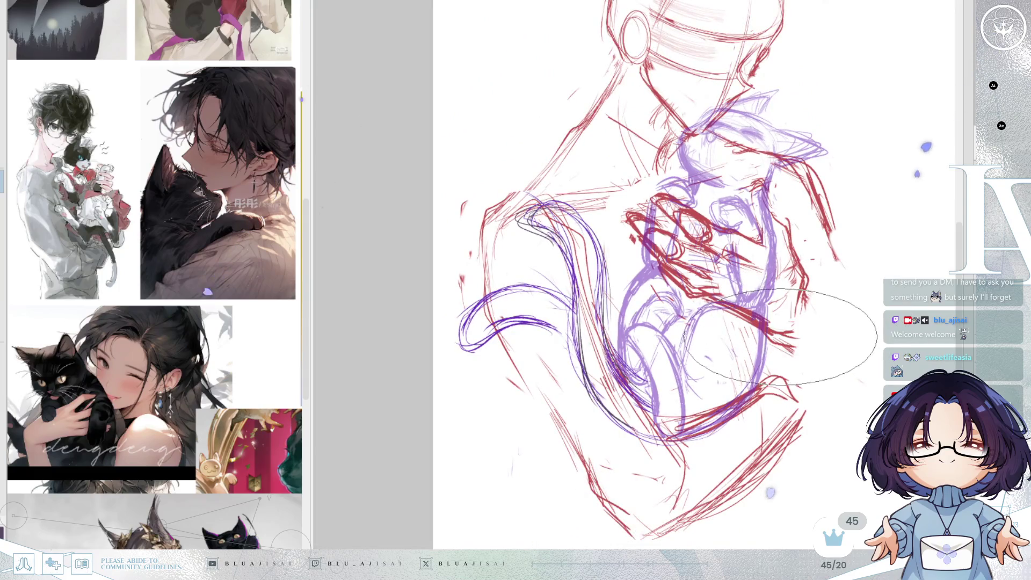
pyautogui.moveTo(783, 346); pyautogui.dragTo(858, 463)
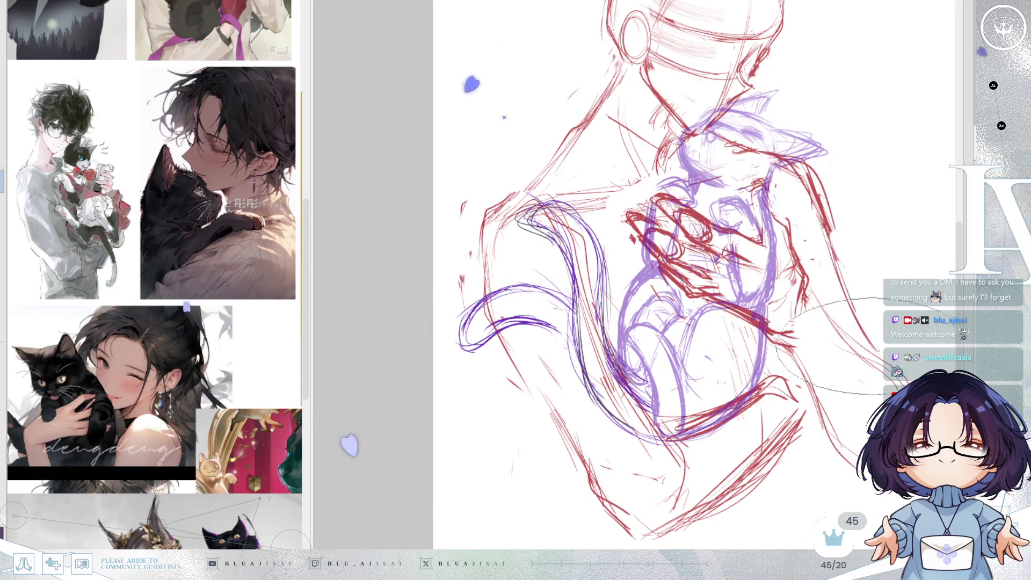
# Step: Extend the figure's lower-left arm lines downward with red strokes, then zoom out
pyautogui.press('h')
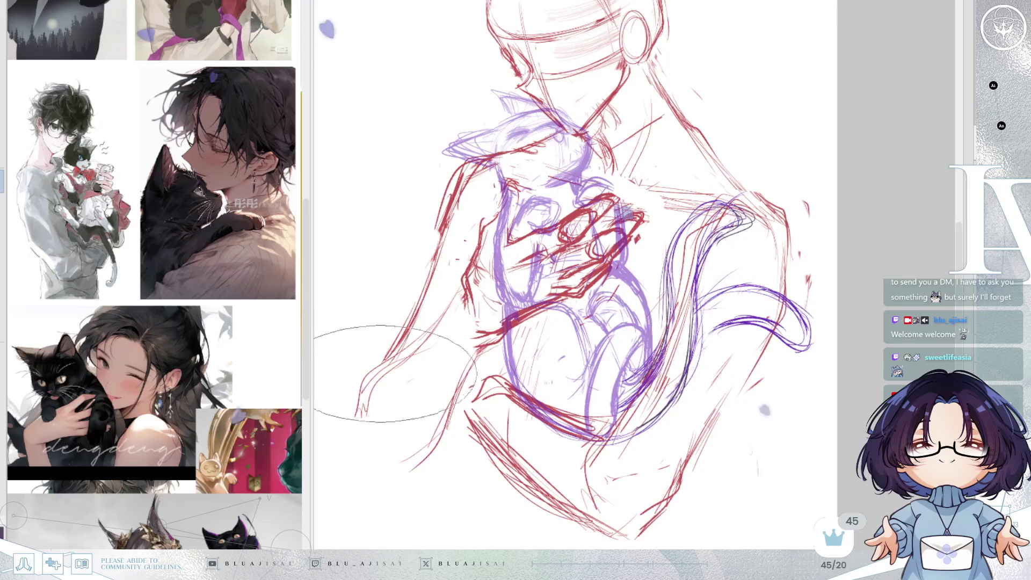
pyautogui.moveTo(354, 400)
pyautogui.mouseDown()
pyautogui.moveTo(367, 477)
pyautogui.moveTo(393, 495)
pyautogui.mouseUp()
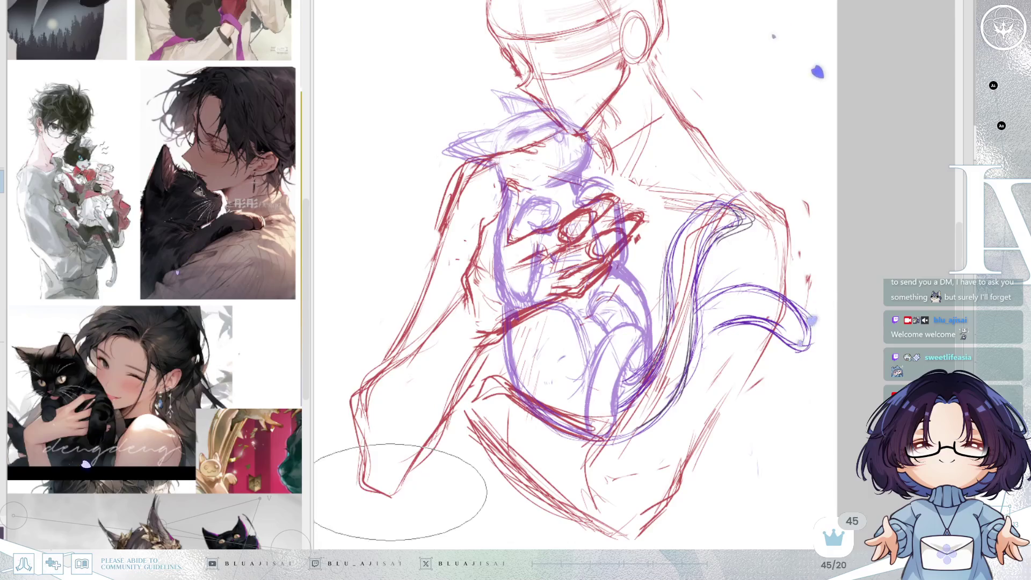
pyautogui.scroll(-2, 820, 279)
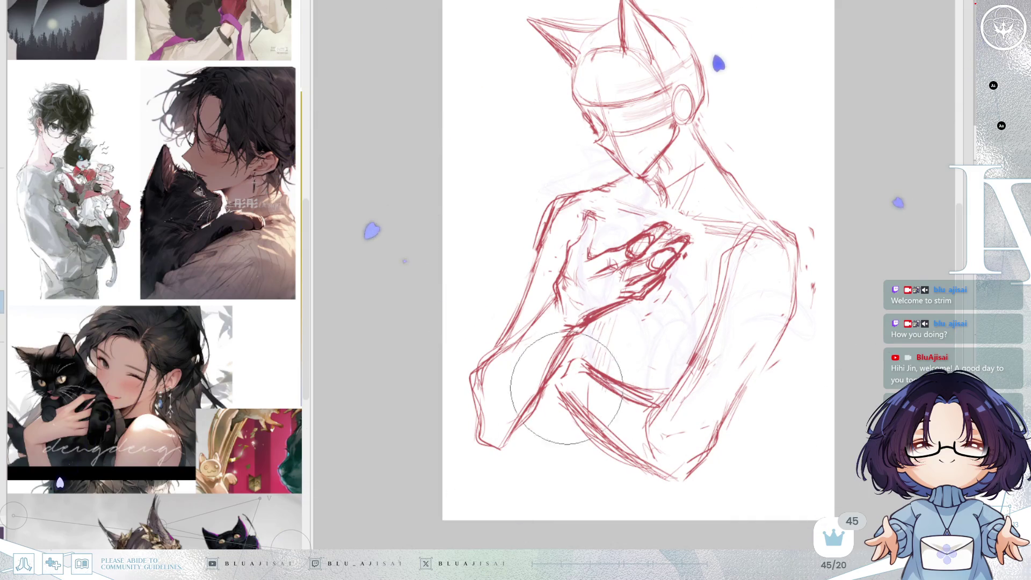
# Step: Rotate the canvas to a comfortable drawing angle, then reset it upright
pyautogui.moveTo(664, 387); pyautogui.dragTo(526, 300)
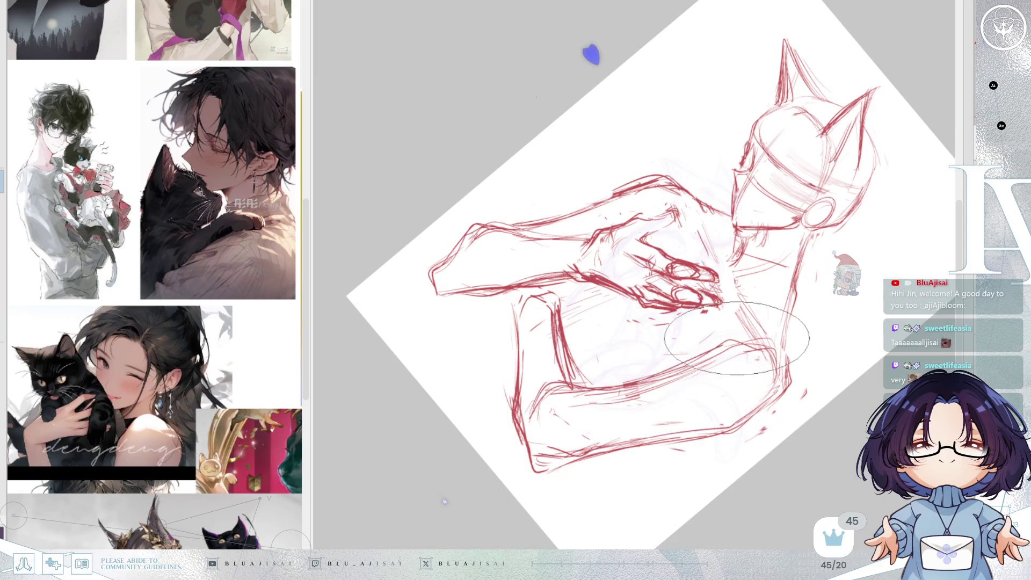
pyautogui.press('Delete')
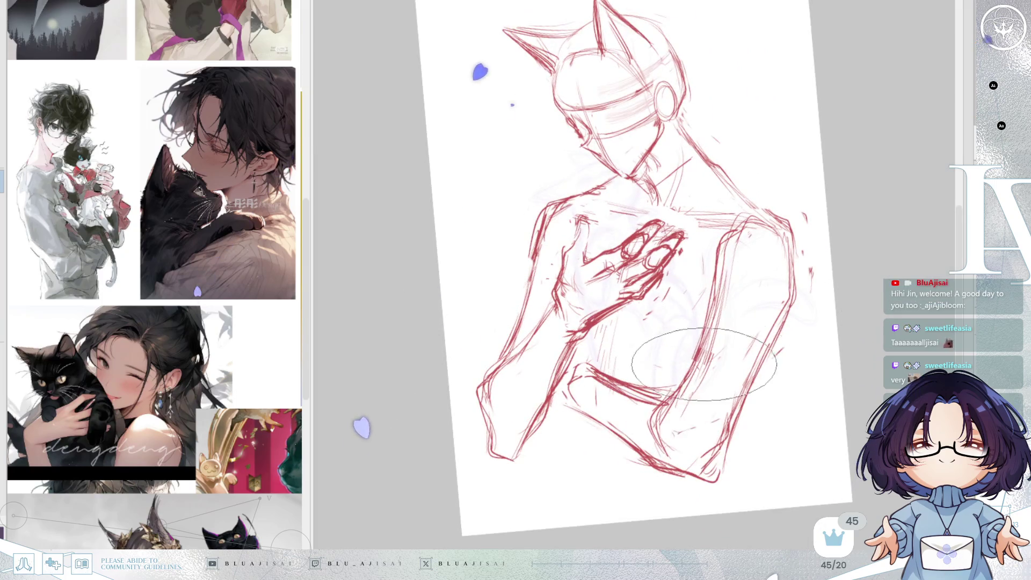
# Step: Add short red strokes to the lower forearm while checking in a mirrored view
pyautogui.press('h')
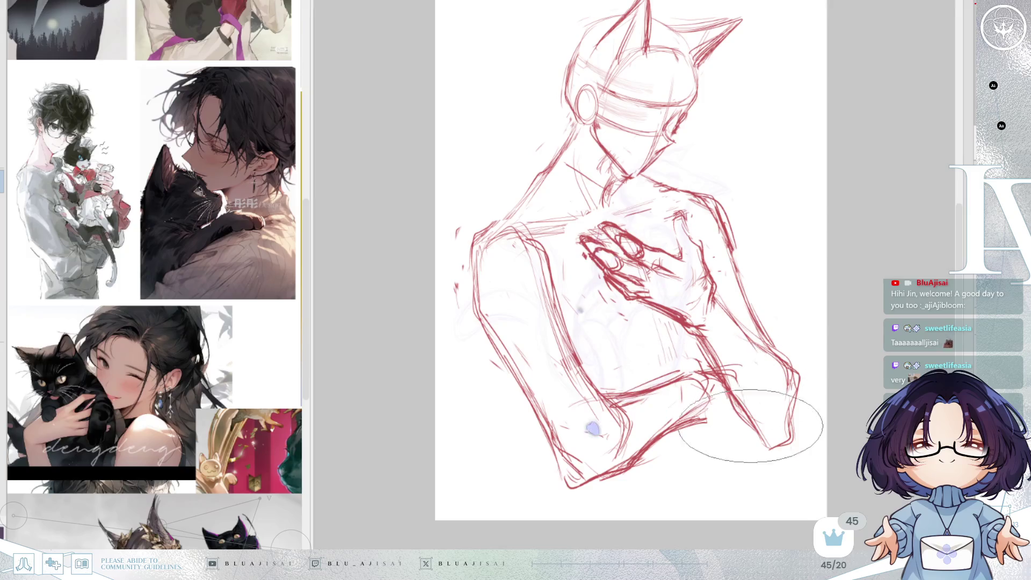
pyautogui.moveTo(704, 432); pyautogui.dragTo(733, 454)
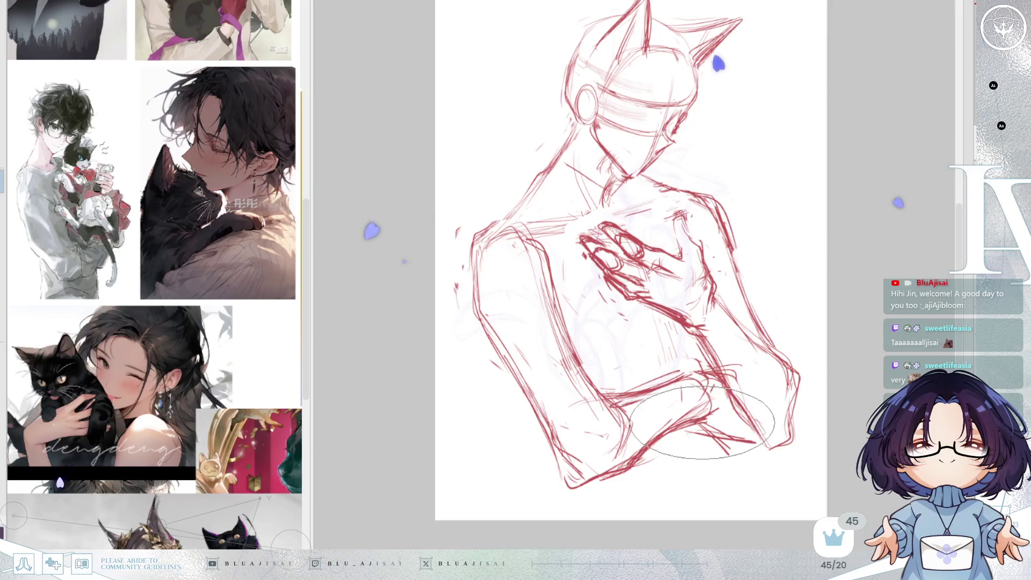
pyautogui.press('h')
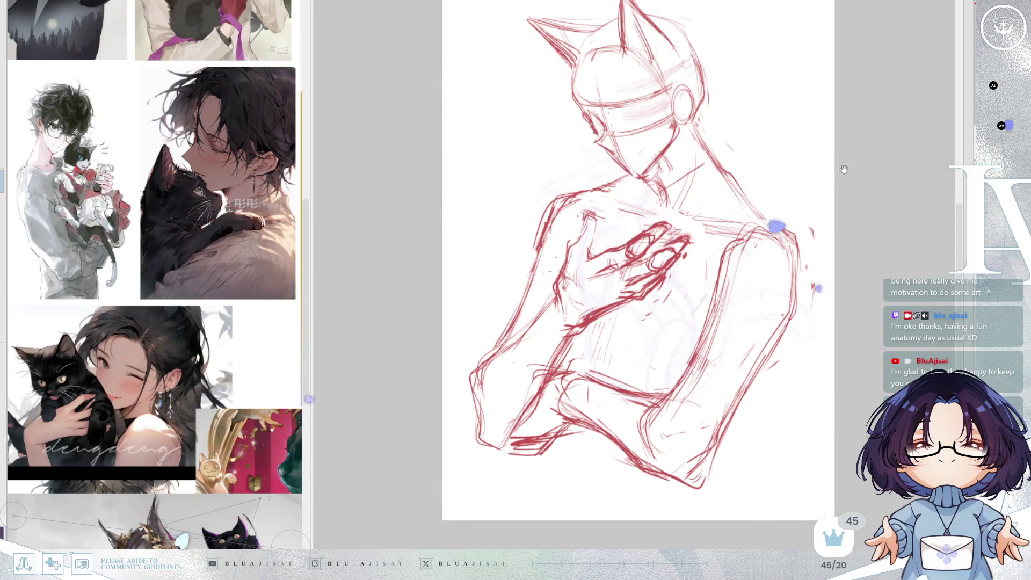
# Step: Erase and lighten the figure's neck and shoulder lines
pyautogui.press('m')
pyautogui.moveTo(553, 161)
pyautogui.mouseDown()
pyautogui.moveTo(504, 212)
pyautogui.moveTo(516, 129)
pyautogui.moveTo(533, 126)
pyautogui.moveTo(531, 181)
pyautogui.moveTo(560, 150)
pyautogui.moveTo(518, 179)
pyautogui.moveTo(483, 235)
pyautogui.moveTo(499, 203)
pyautogui.moveTo(531, 191)
pyautogui.moveTo(494, 203)
pyautogui.moveTo(482, 243)
pyautogui.mouseUp()
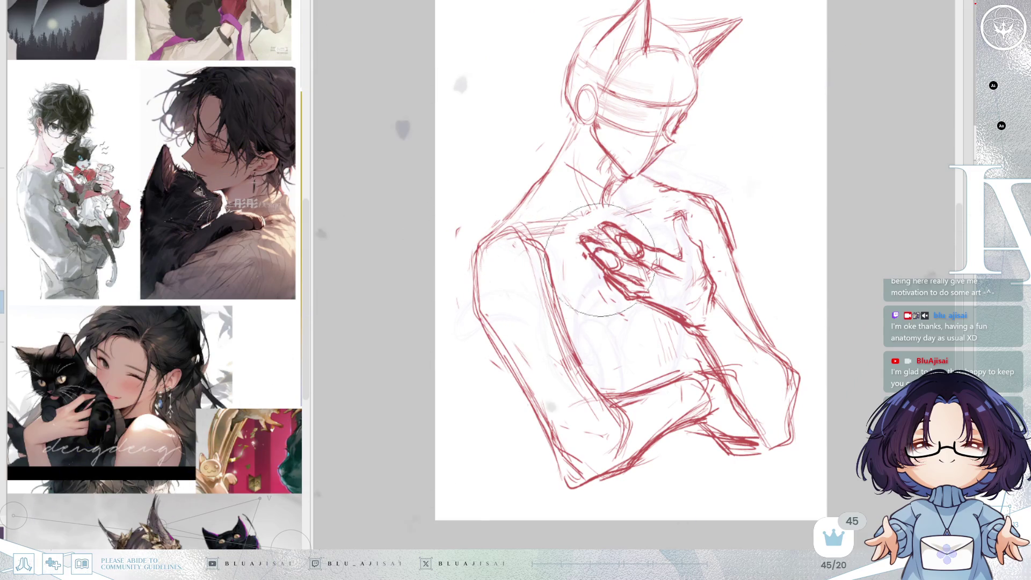
pyautogui.press('m')
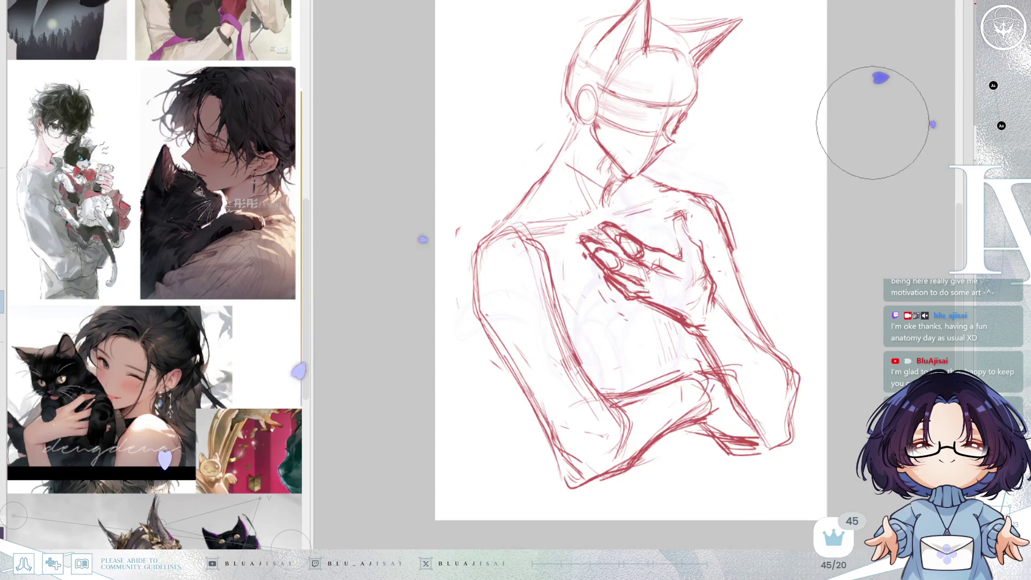
pyautogui.press('m')
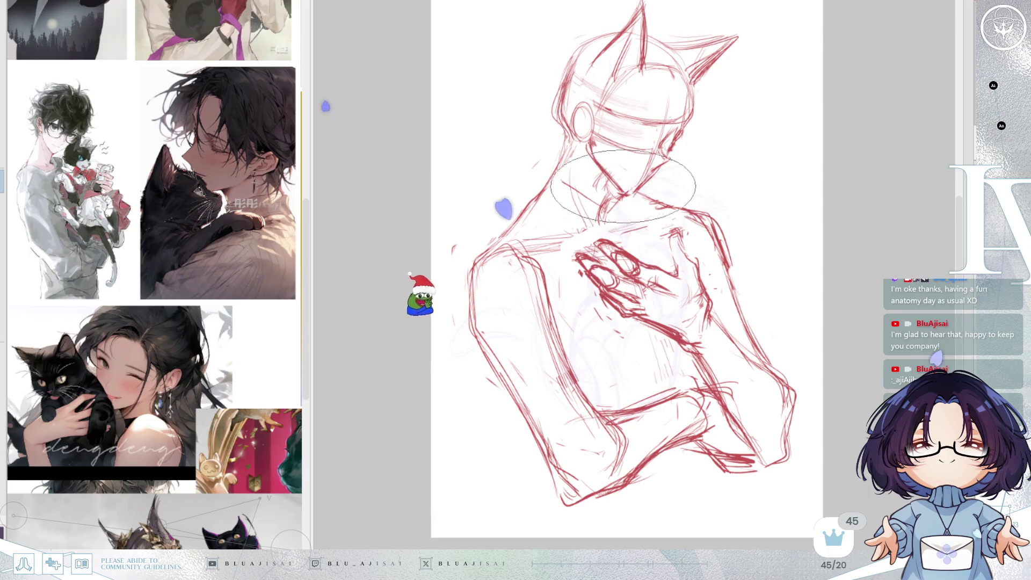
# Step: Erase the dark chin line and redraw the jaw up toward the ear
pyautogui.hotkey('ctrl', ']')
pyautogui.hotkey('ctrl', ']')
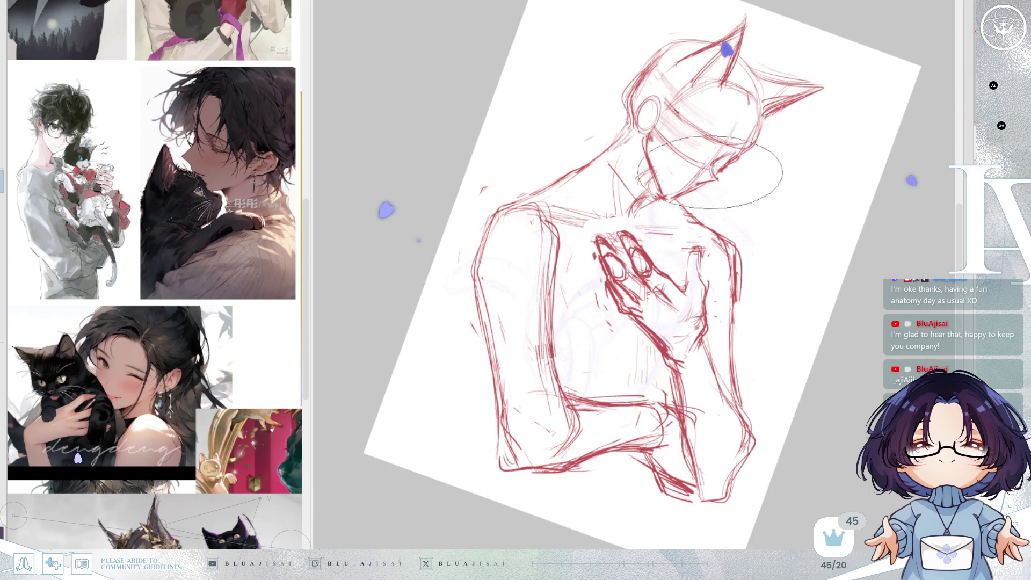
pyautogui.hotkey('ctrl', '=')
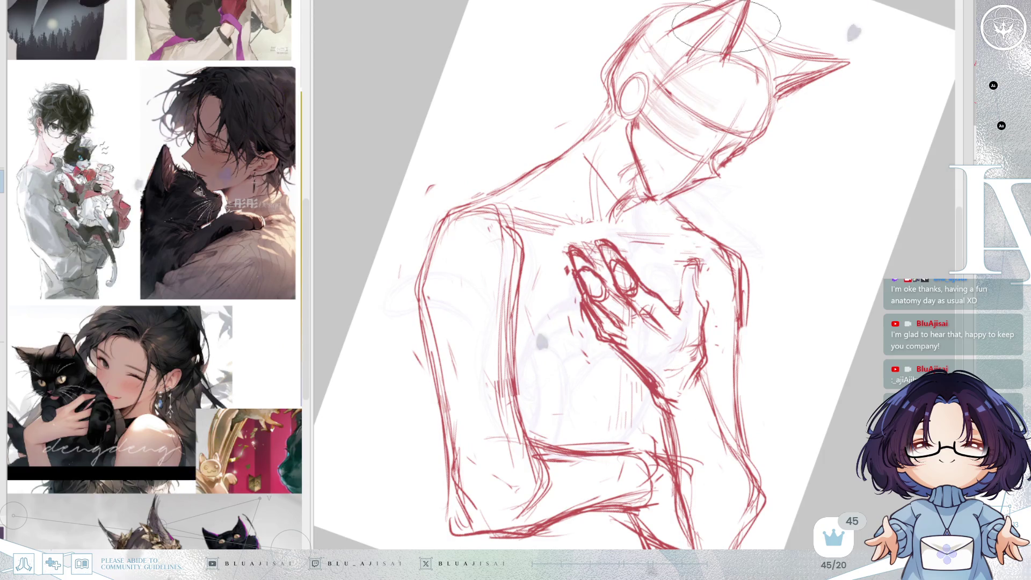
pyautogui.press('m')
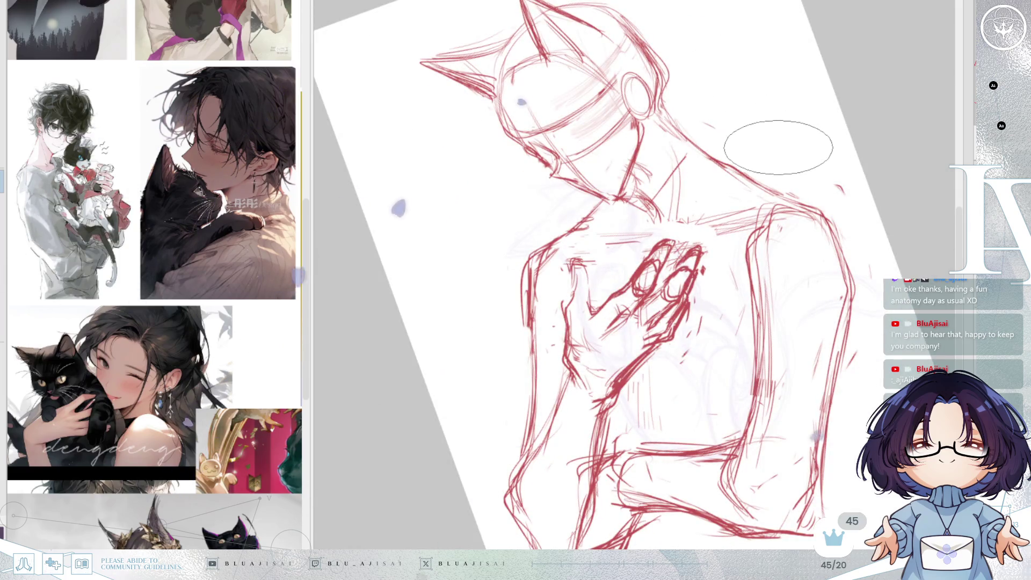
pyautogui.hotkey('ctrl', '[')
pyautogui.hotkey('ctrl', '=')
pyautogui.hotkey('ctrl', '=')
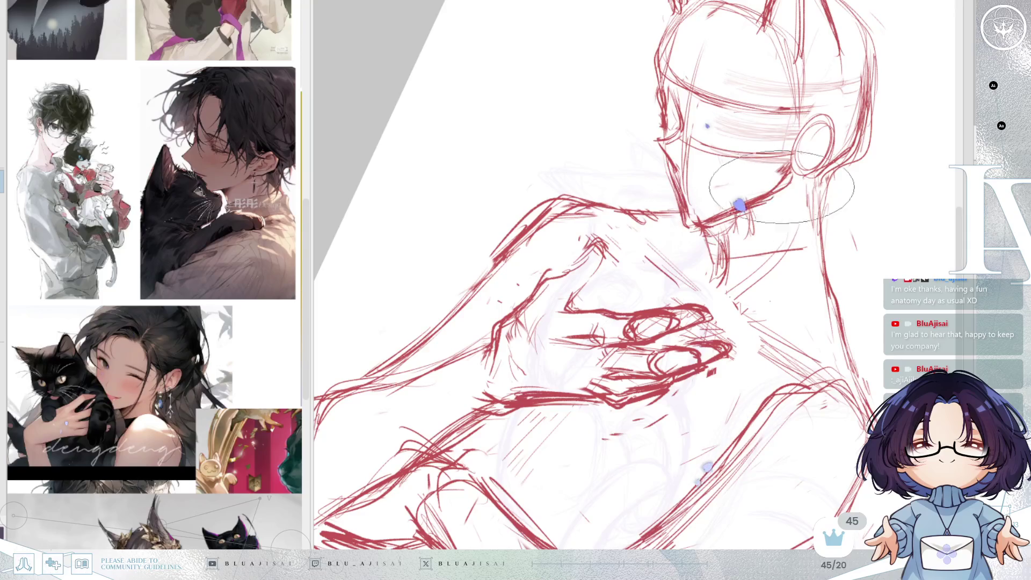
pyautogui.moveTo(704, 216); pyautogui.dragTo(754, 199)
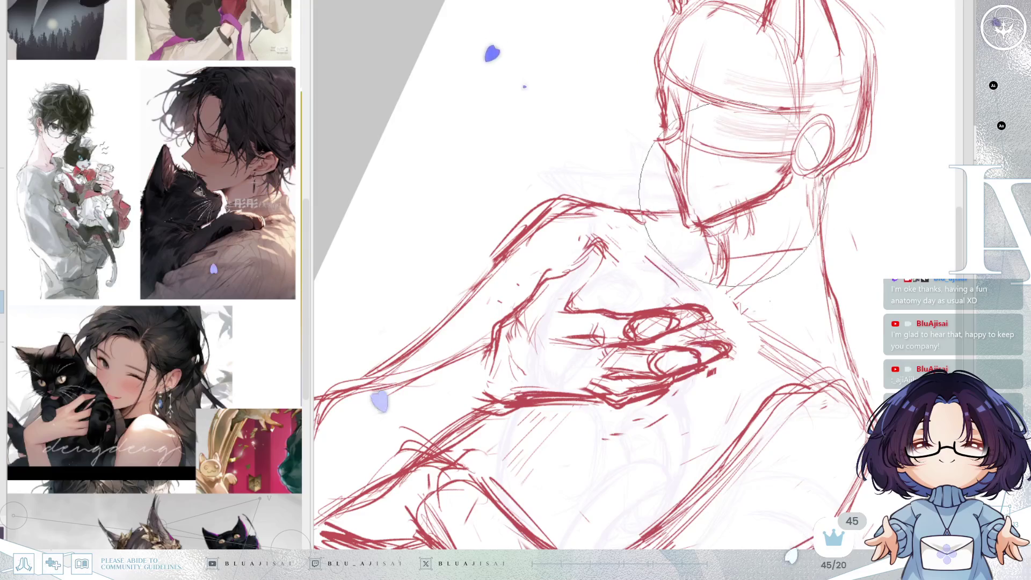
pyautogui.moveTo(708, 138)
pyautogui.mouseDown()
pyautogui.moveTo(720, 178)
pyautogui.moveTo(746, 198)
pyautogui.moveTo(757, 182)
pyautogui.moveTo(783, 186)
pyautogui.moveTo(763, 193)
pyautogui.moveTo(774, 177)
pyautogui.moveTo(752, 183)
pyautogui.moveTo(843, 173)
pyautogui.mouseUp()
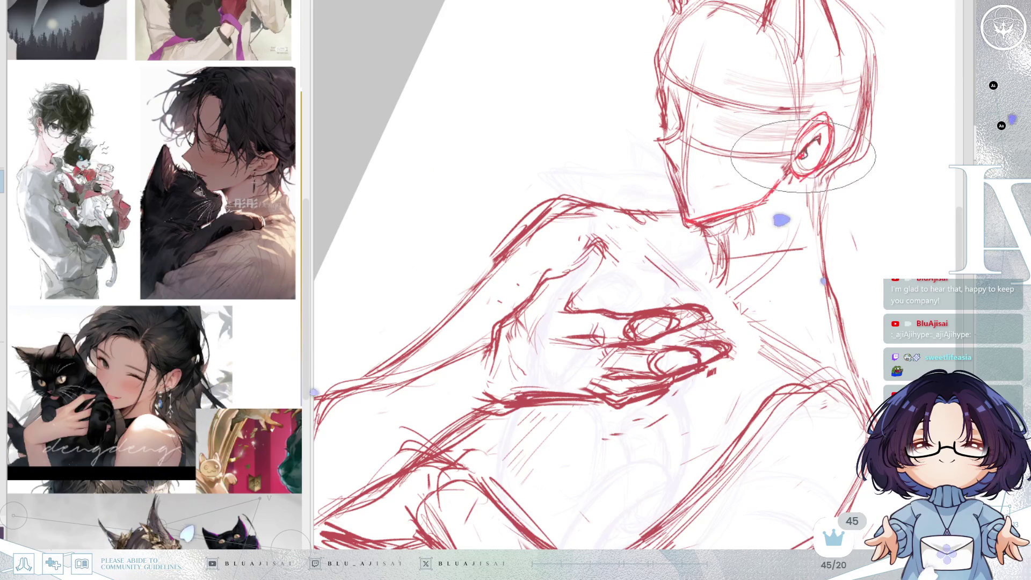
# Step: Straighten and zoom out the canvas to check the whole figure mirrored
pyautogui.press('-')
pyautogui.press('-')
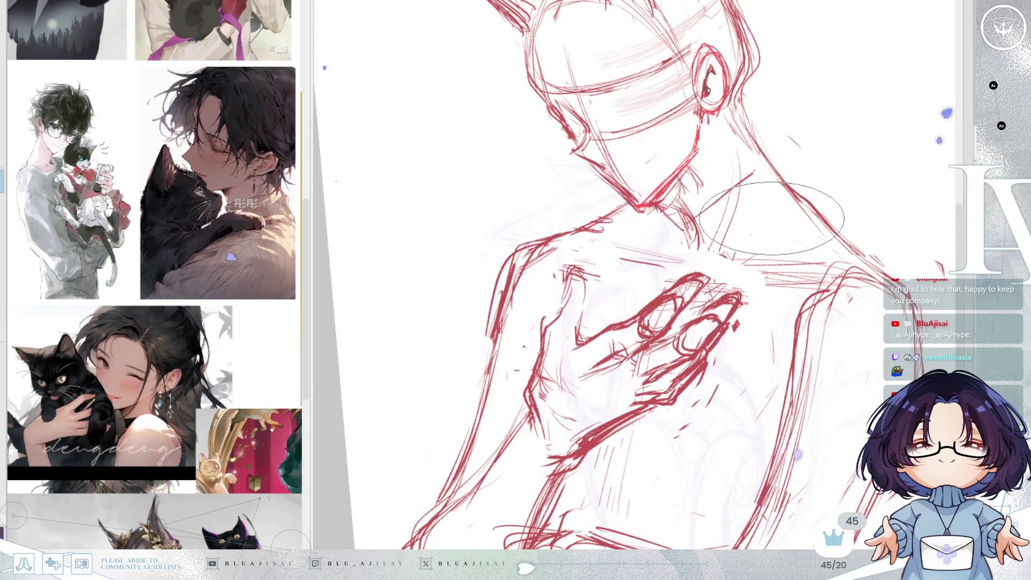
pyautogui.press('-')
pyautogui.press('-')
pyautogui.press('-')
pyautogui.press('-')
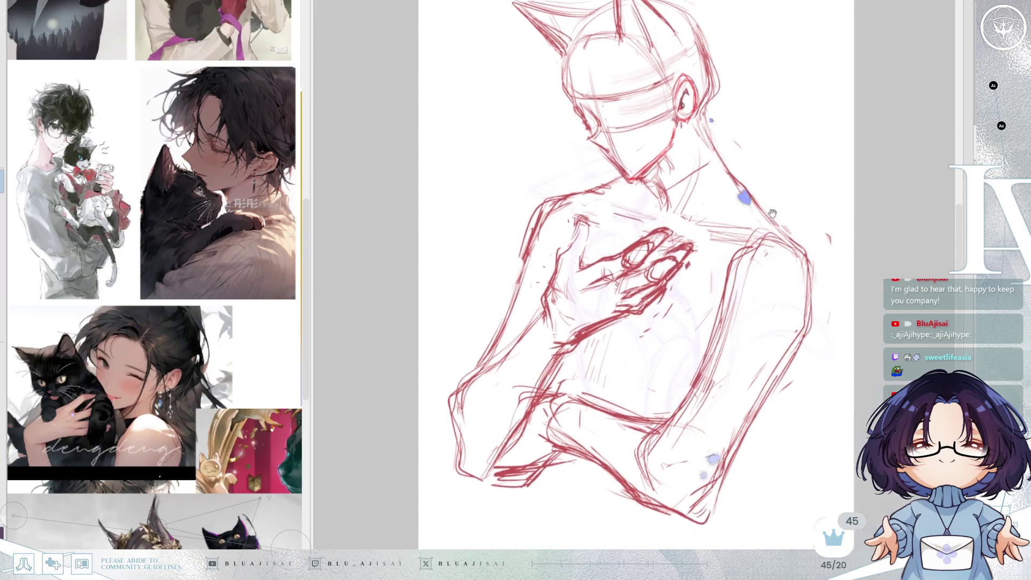
pyautogui.moveTo(817, 203); pyautogui.dragTo(815, 211)
pyautogui.press('h')
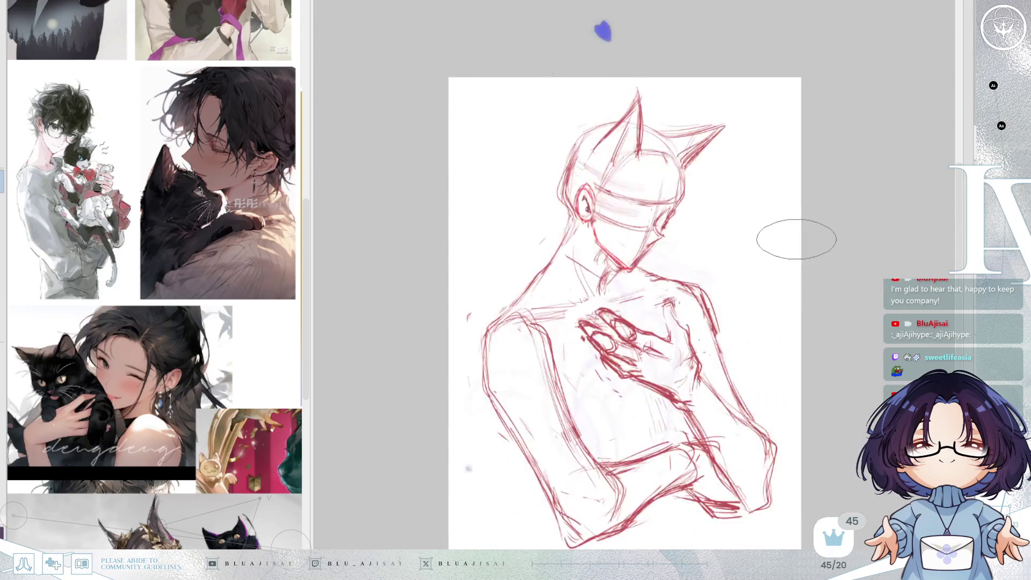
pyautogui.scroll(2, 795, 240)
# Step: Enlarge the brush, then shrink it again for smaller details
pyautogui.scroll(-1, 797, 239)
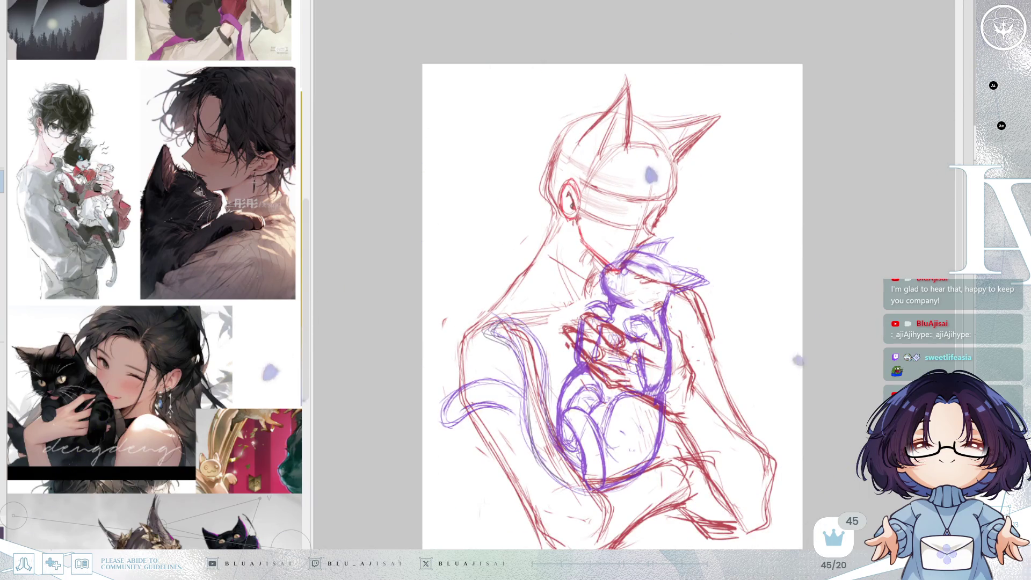
pyautogui.scroll(2, 751, 272)
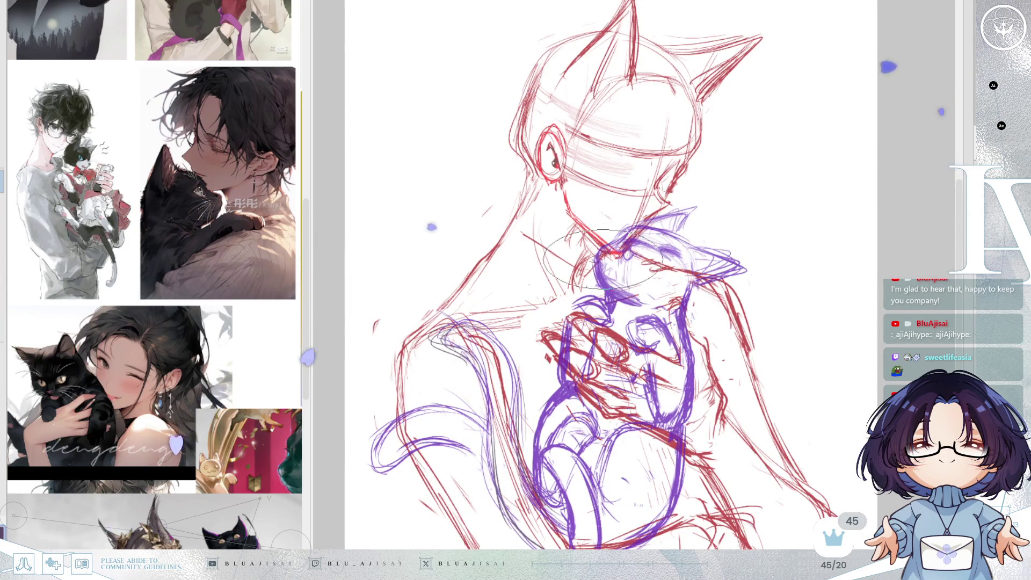
pyautogui.press(']')
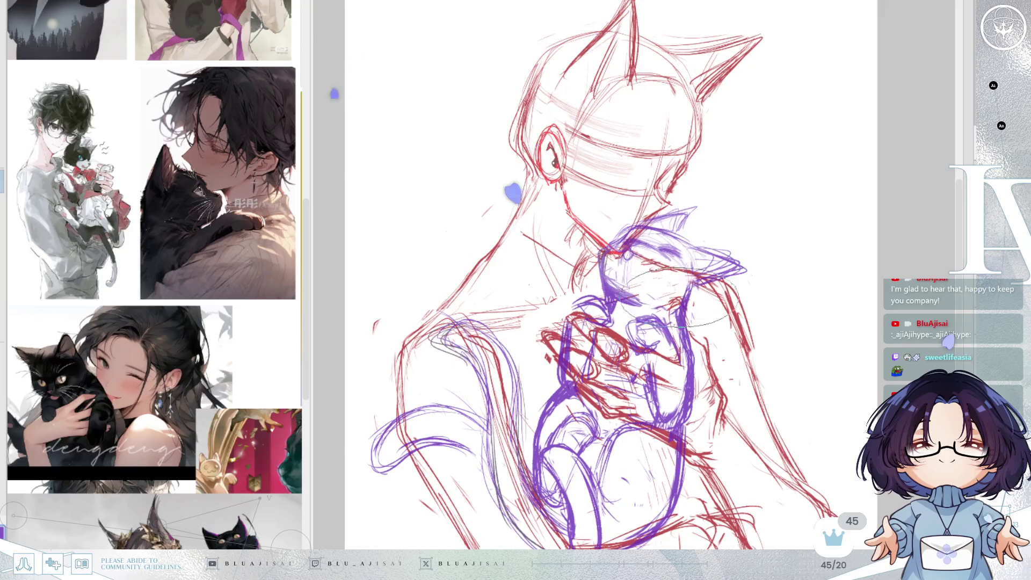
pyautogui.press('[')
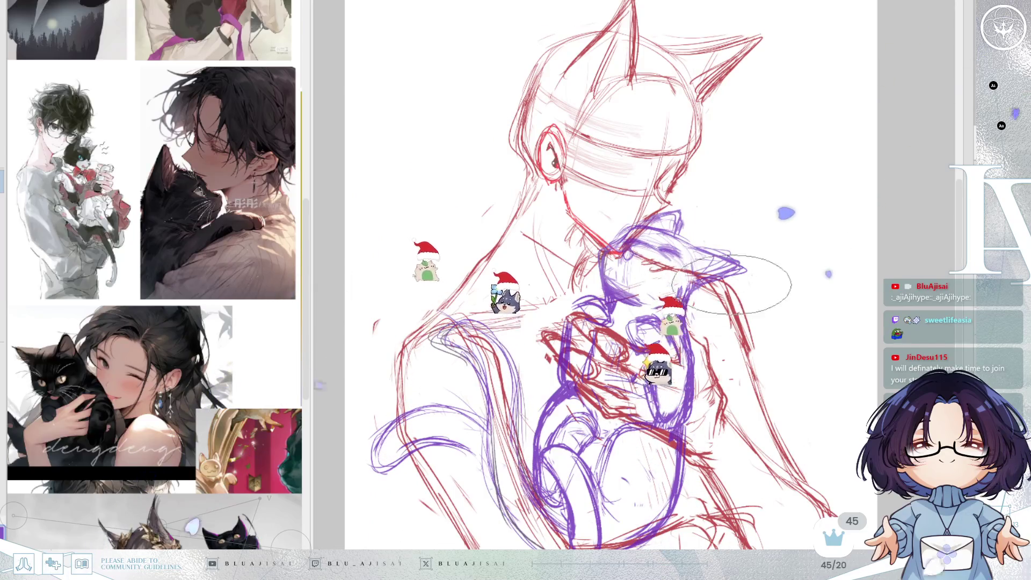
# Step: Reset the canvas rotation and mirroring and zoom out to review the full page
pyautogui.press('Delete')
pyautogui.press('Insert')
pyautogui.press('Delete')
pyautogui.scroll(-3, 814, 251)
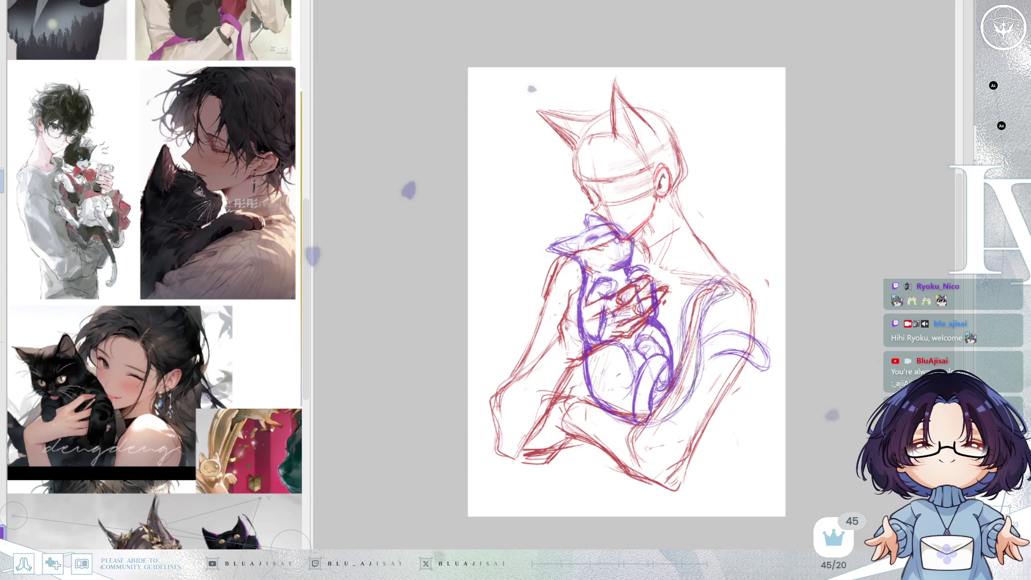
# Step: Zoom and rotate onto the face, then draw the far eye near the cheek
pyautogui.scroll(3, 626, 292)
pyautogui.press('h')
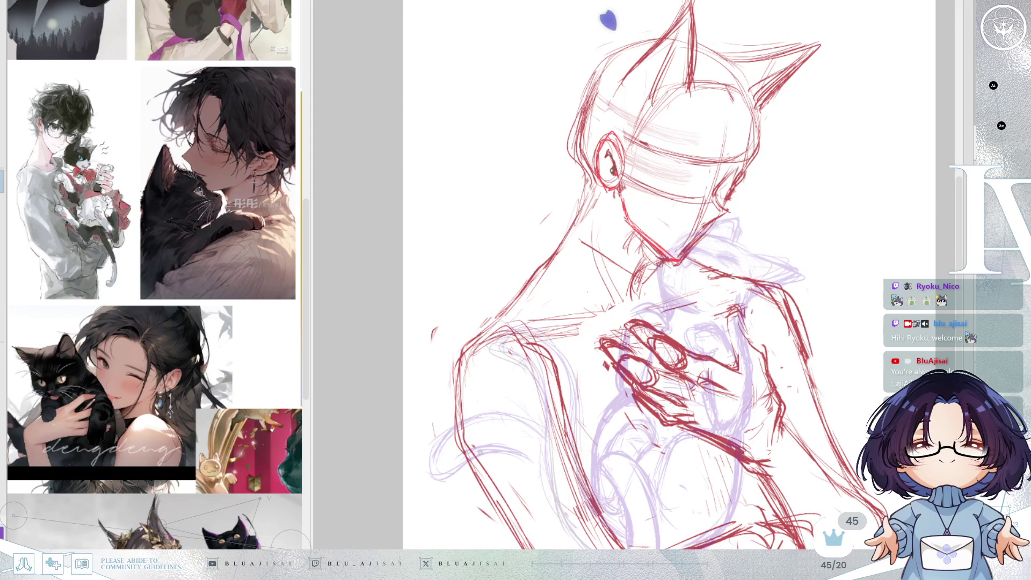
pyautogui.scroll(5, 627, 229)
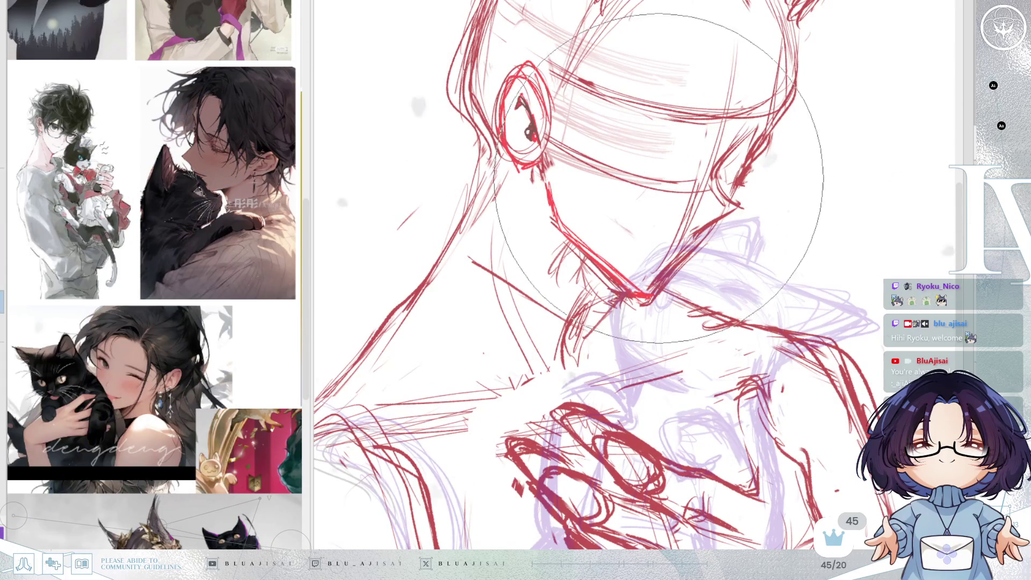
pyautogui.scroll(3, 671, 241)
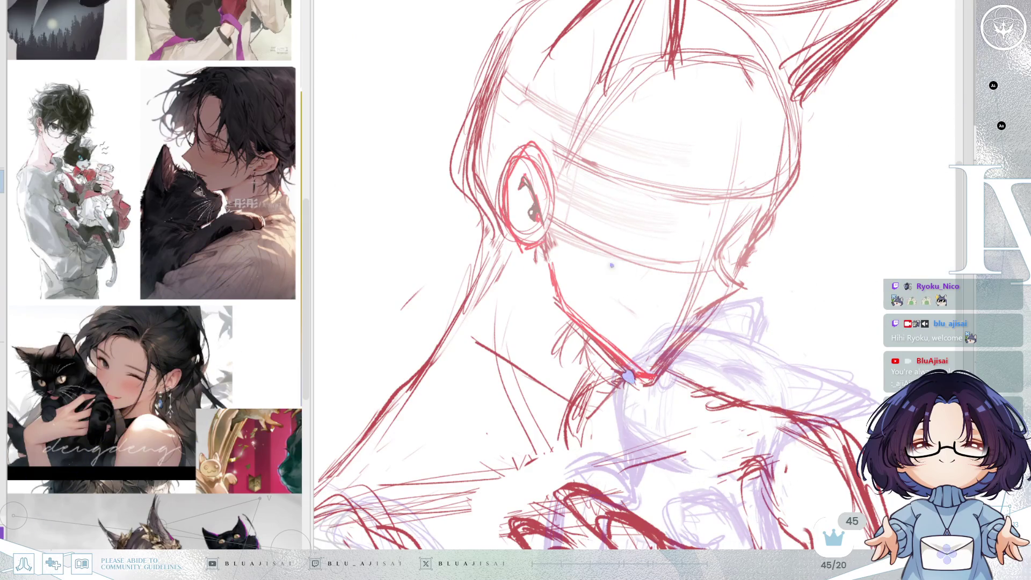
pyautogui.moveTo(628, 377); pyautogui.dragTo(593, 428)
pyautogui.moveTo(715, 268); pyautogui.dragTo(695, 266)
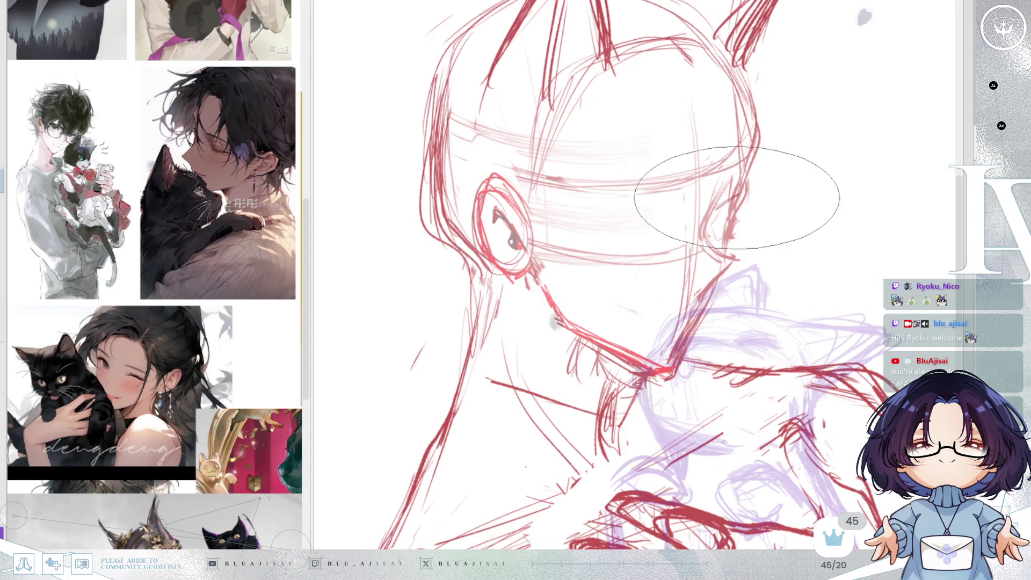
pyautogui.moveTo(737, 195)
pyautogui.mouseDown()
pyautogui.moveTo(705, 221)
pyautogui.moveTo(765, 202)
pyautogui.mouseUp()
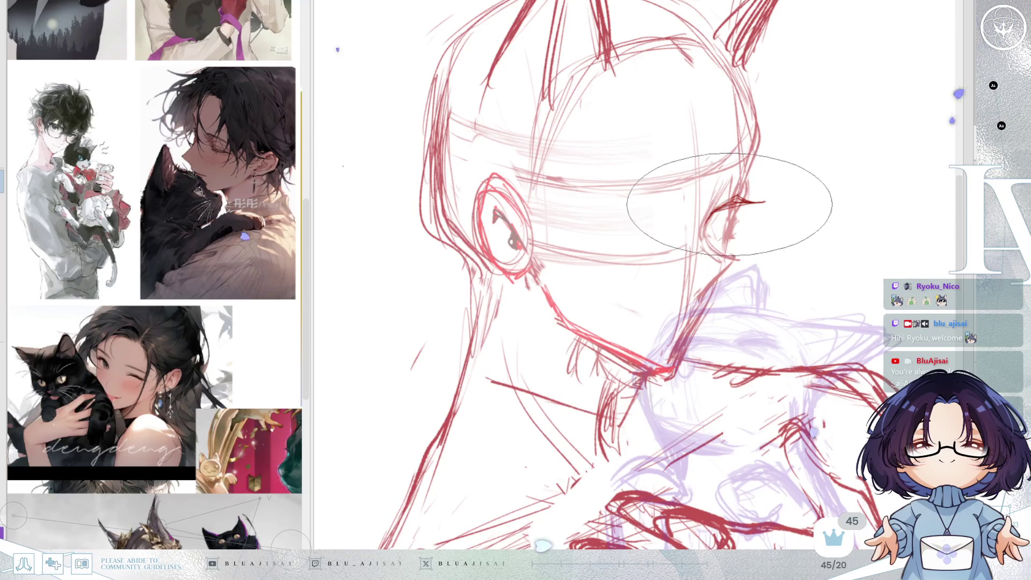
pyautogui.press('m')
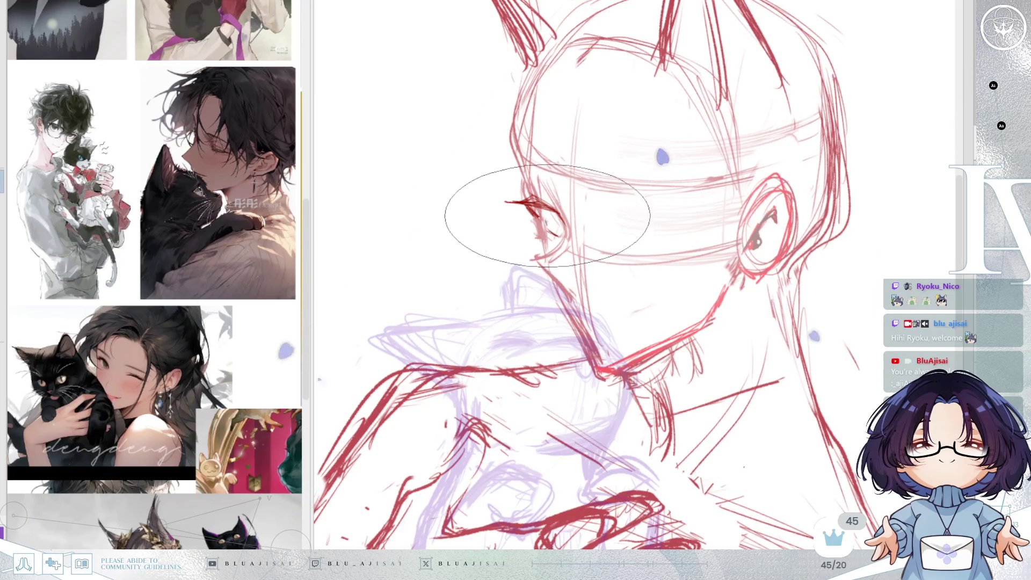
pyautogui.scroll(-8, 218, 408)
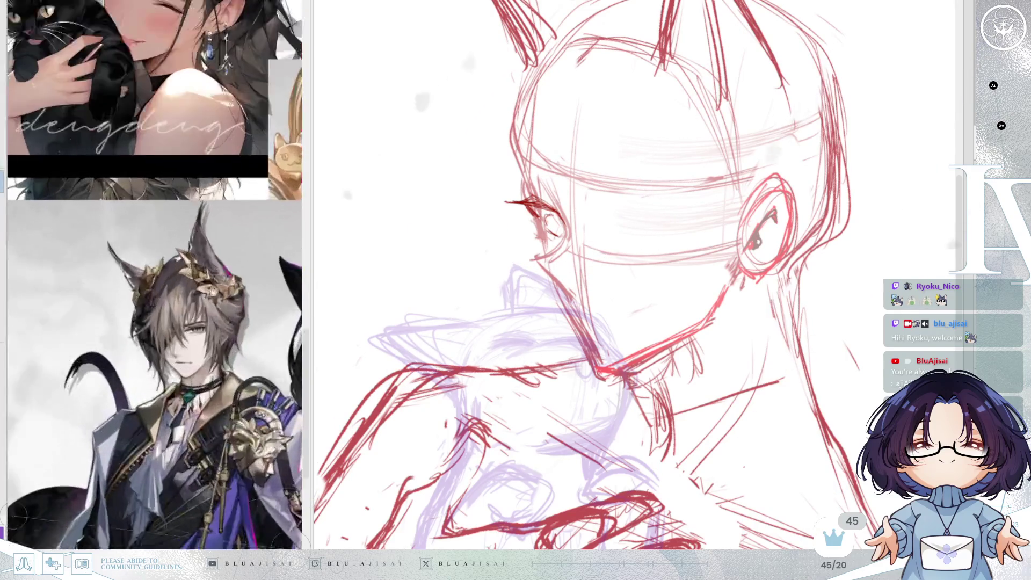
# Step: Undo the previous eye stroke and draw a longer eye line with a finer brush
pyautogui.scroll(-1, 217, 408)
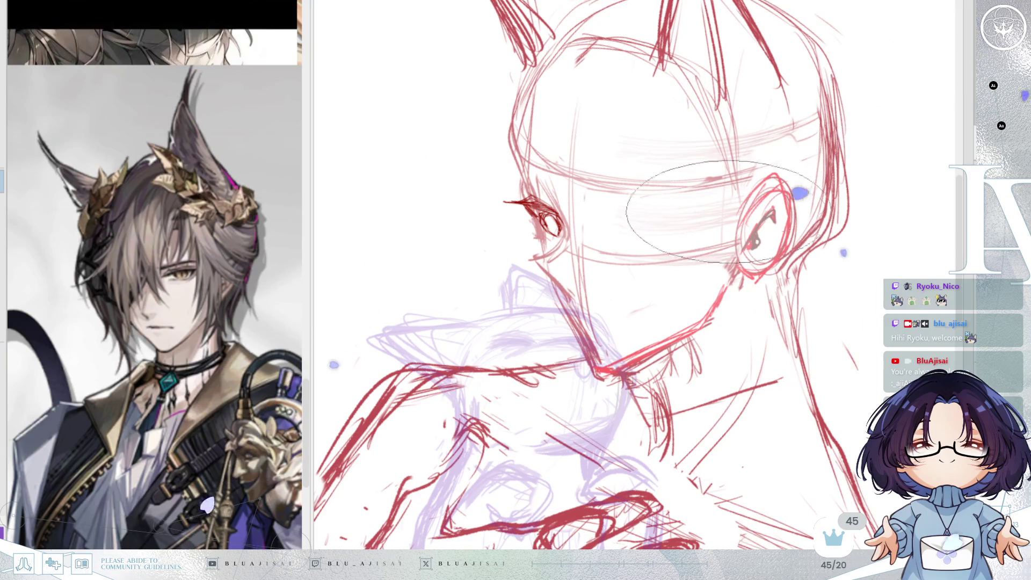
pyautogui.press('m')
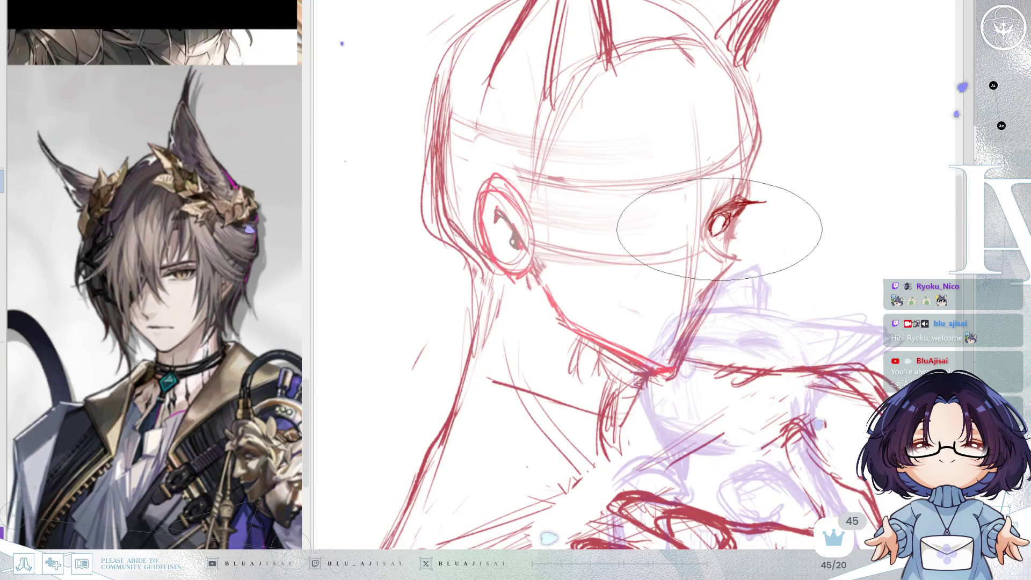
pyautogui.press('[')
pyautogui.press('[')
pyautogui.press('[')
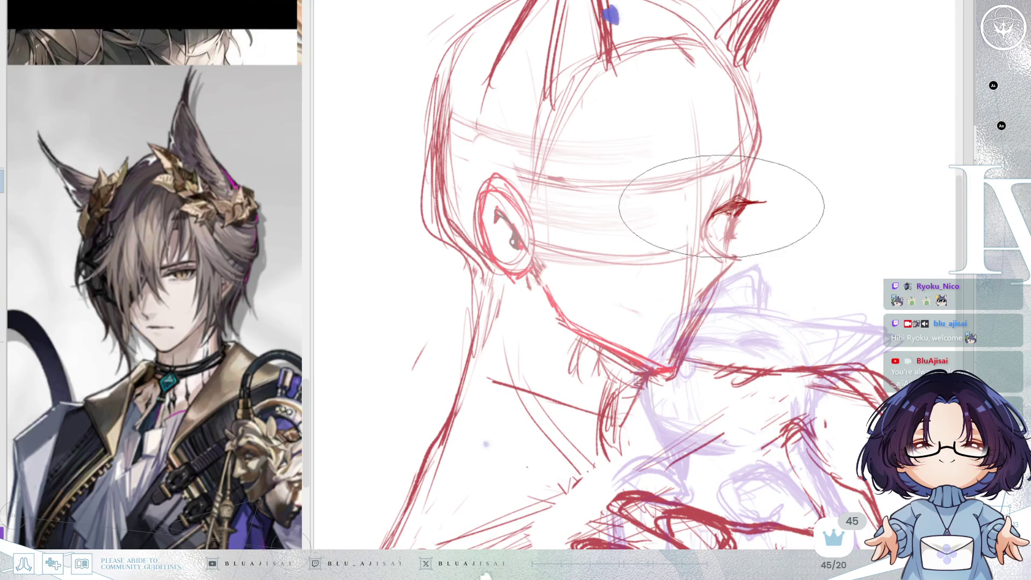
pyautogui.hotkey('ctrl', 'z')
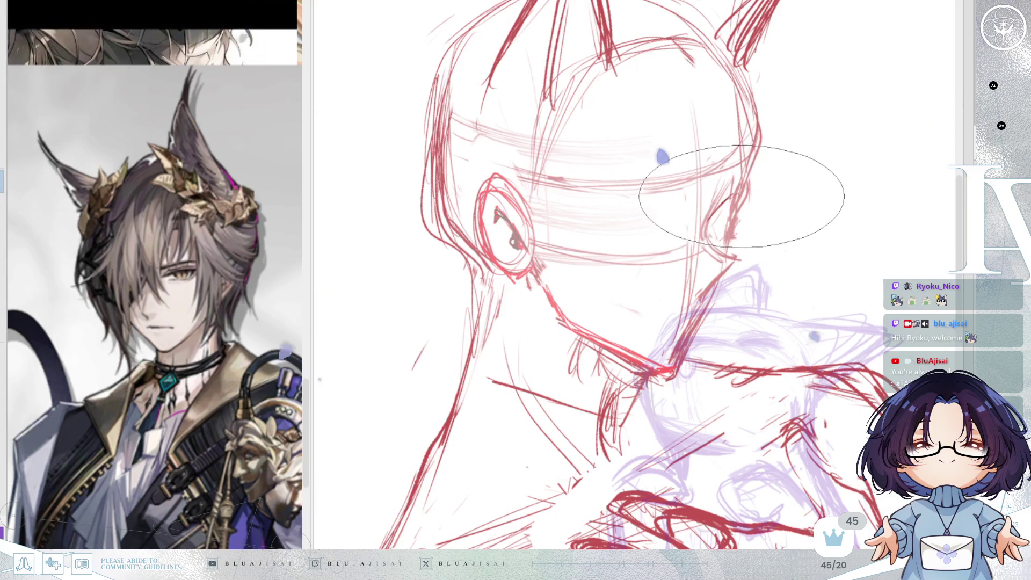
pyautogui.moveTo(710, 207); pyautogui.dragTo(759, 201)
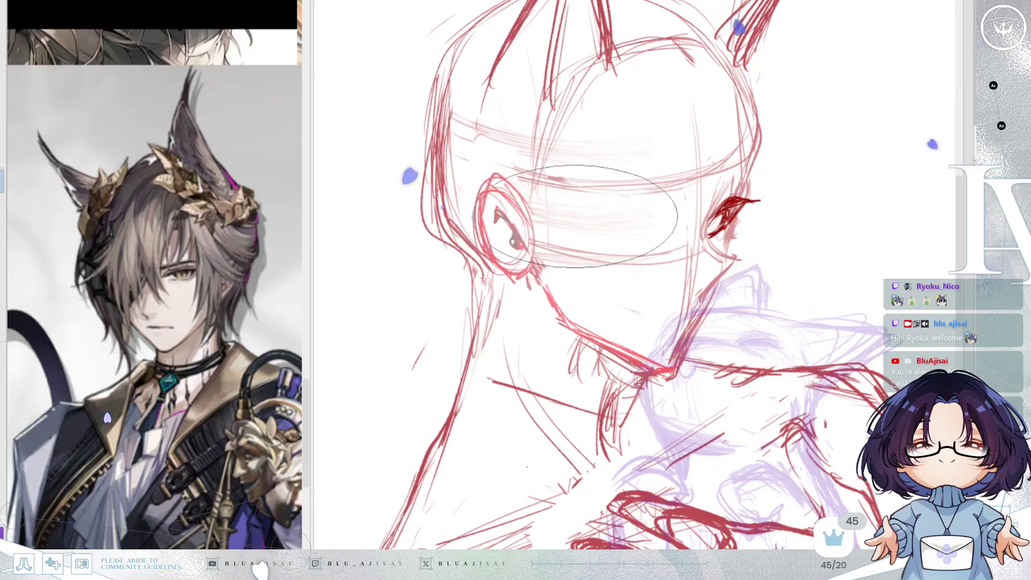
# Step: Redraw the second eye as a thicker closed line with a hooked outer end
pyautogui.press('h')
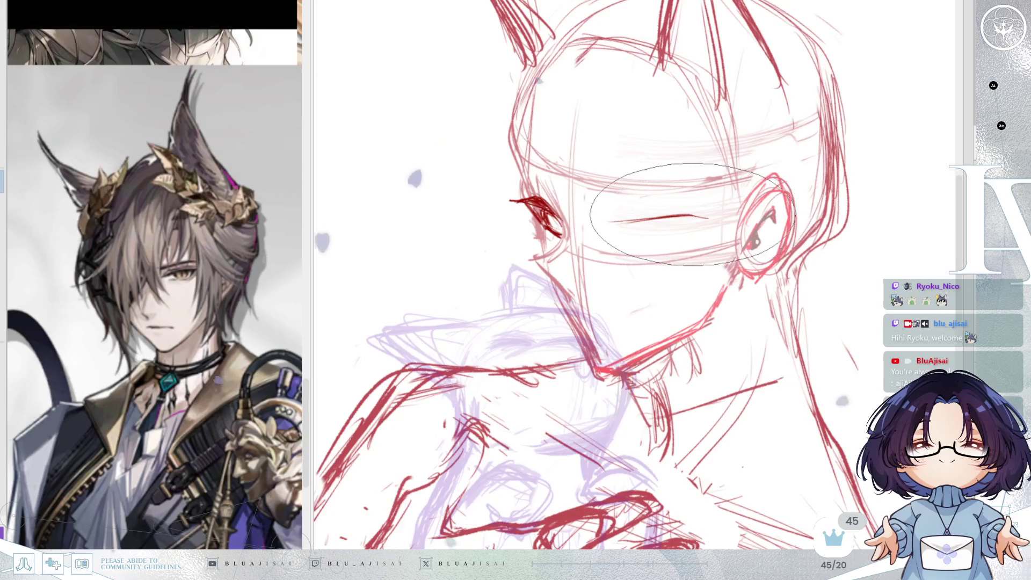
pyautogui.moveTo(711, 216); pyautogui.dragTo(612, 232)
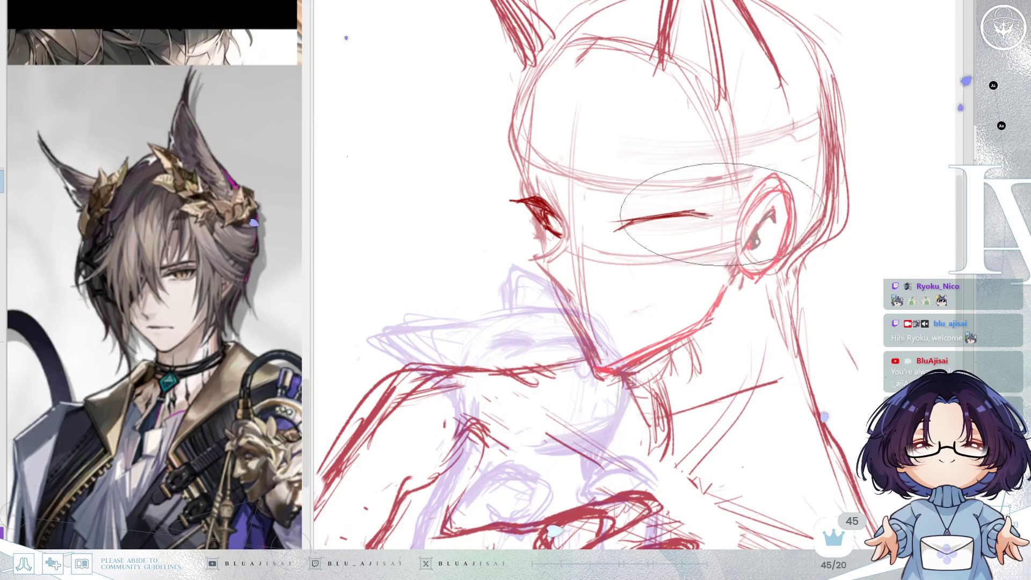
pyautogui.press('h')
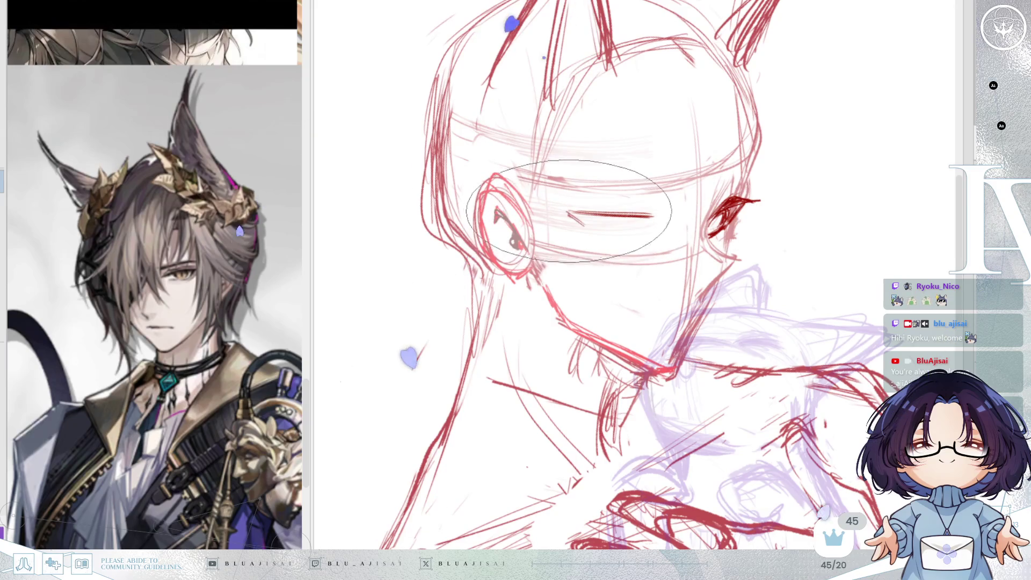
pyautogui.hotkey('ctrl', 'z')
pyautogui.hotkey('ctrl', '[')
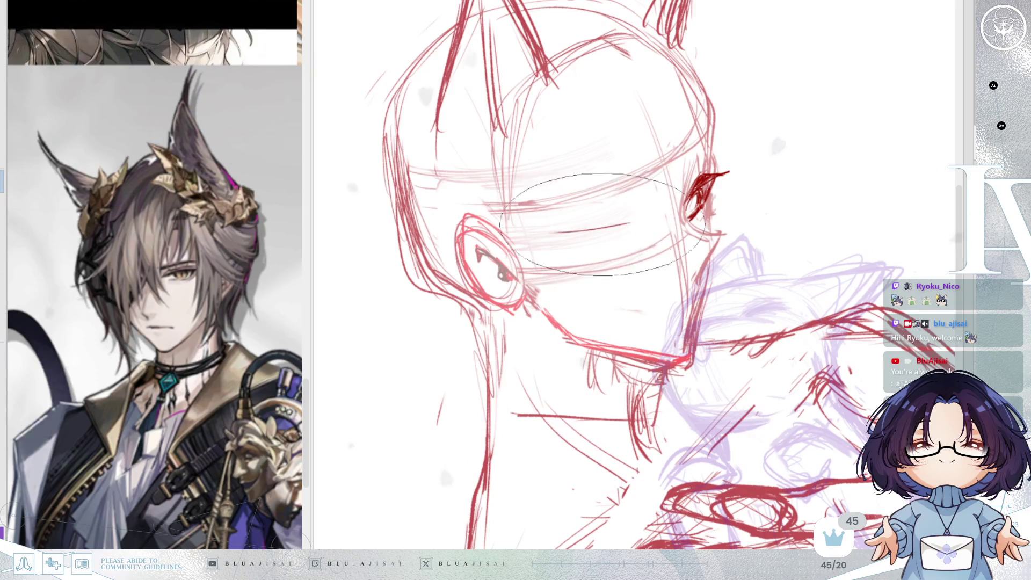
pyautogui.moveTo(644, 232); pyautogui.dragTo(552, 233)
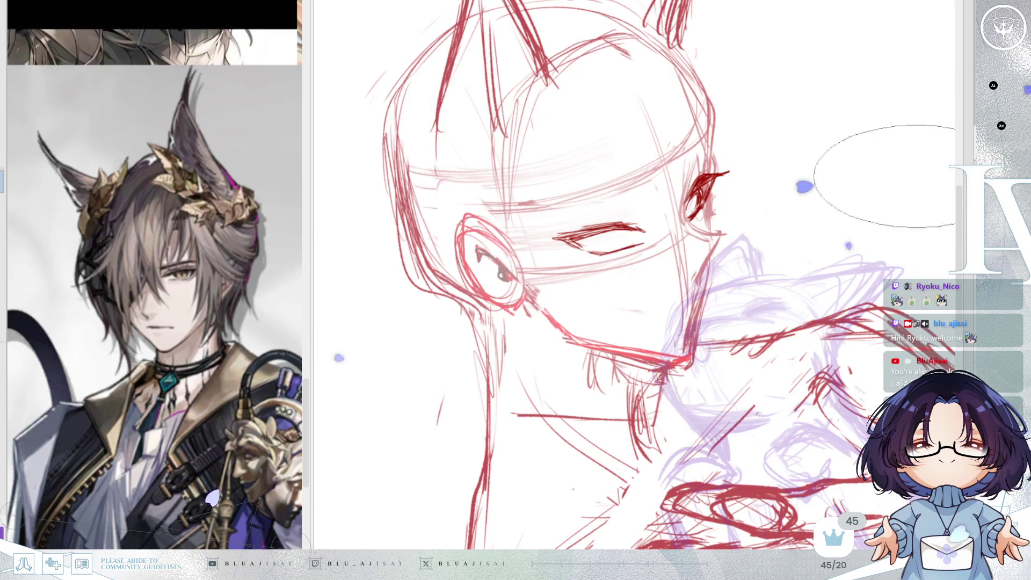
# Step: Shape the half-lidded eye with a longer curved line and a short lower eyelid
pyautogui.press('h')
pyautogui.press('-')
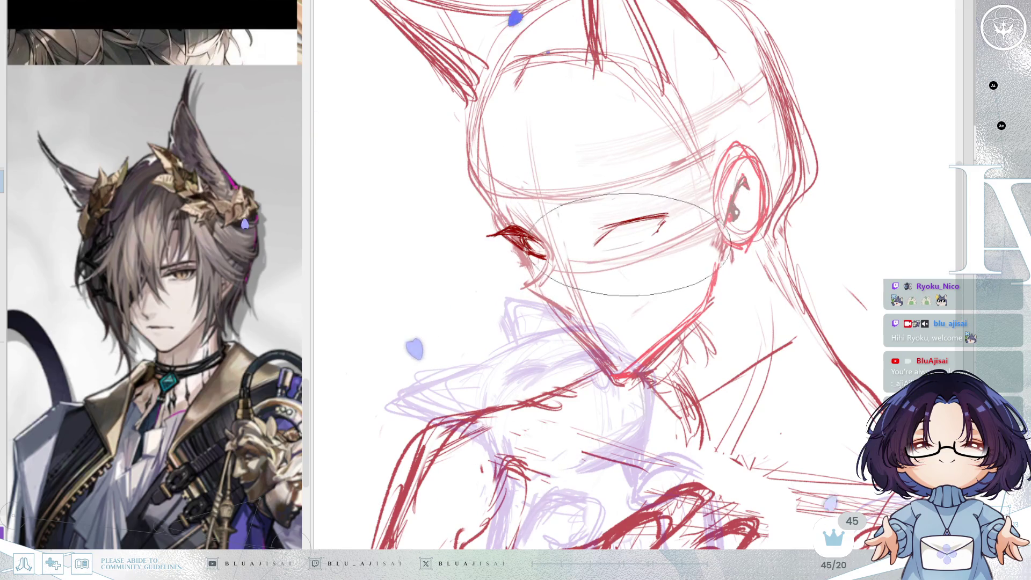
pyautogui.moveTo(601, 248); pyautogui.dragTo(662, 228)
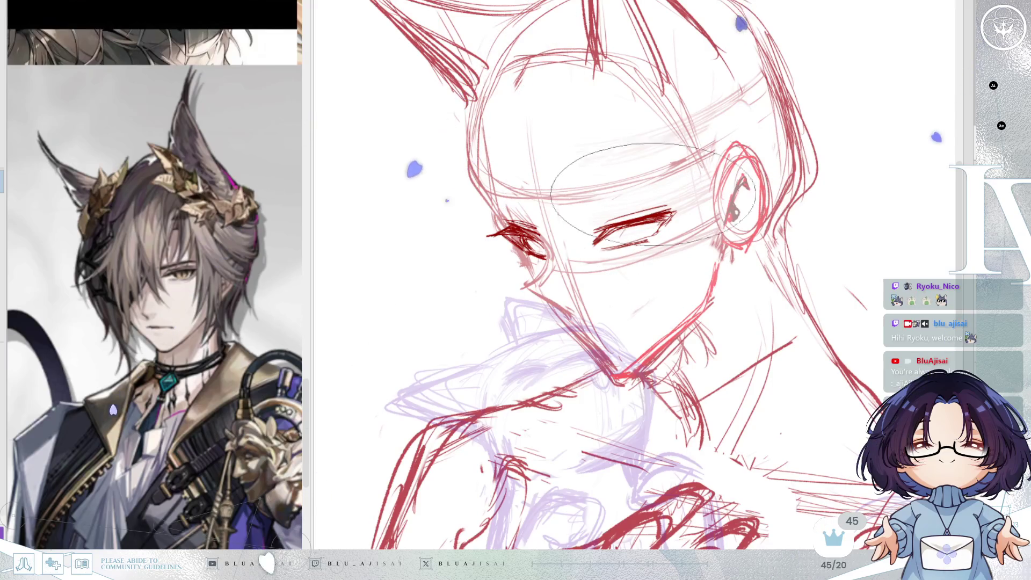
pyautogui.moveTo(656, 239); pyautogui.dragTo(616, 246)
pyautogui.hotkey('ctrl', 'z')
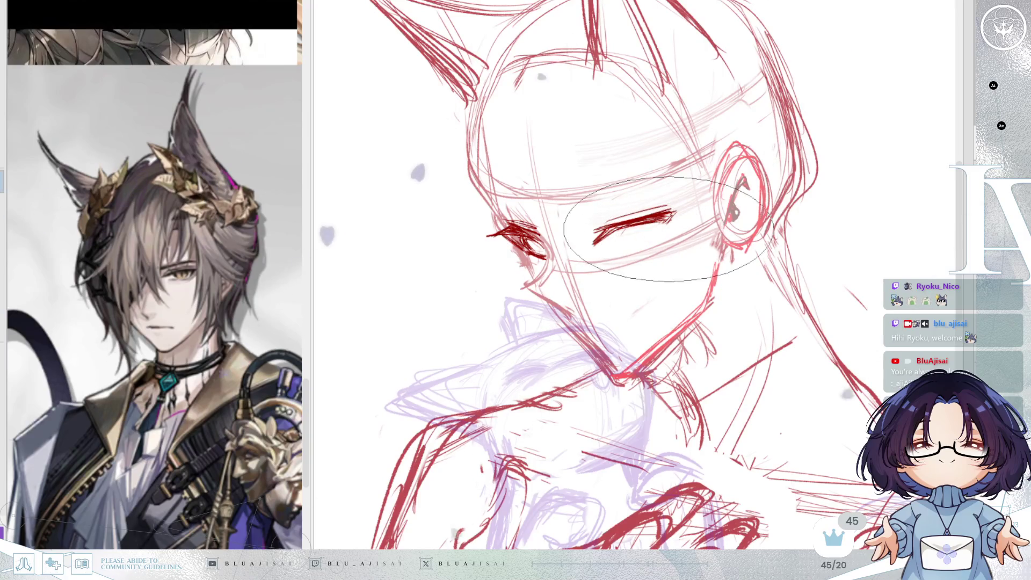
pyautogui.moveTo(671, 213); pyautogui.dragTo(607, 228)
pyautogui.hotkey('ctrl', 'z')
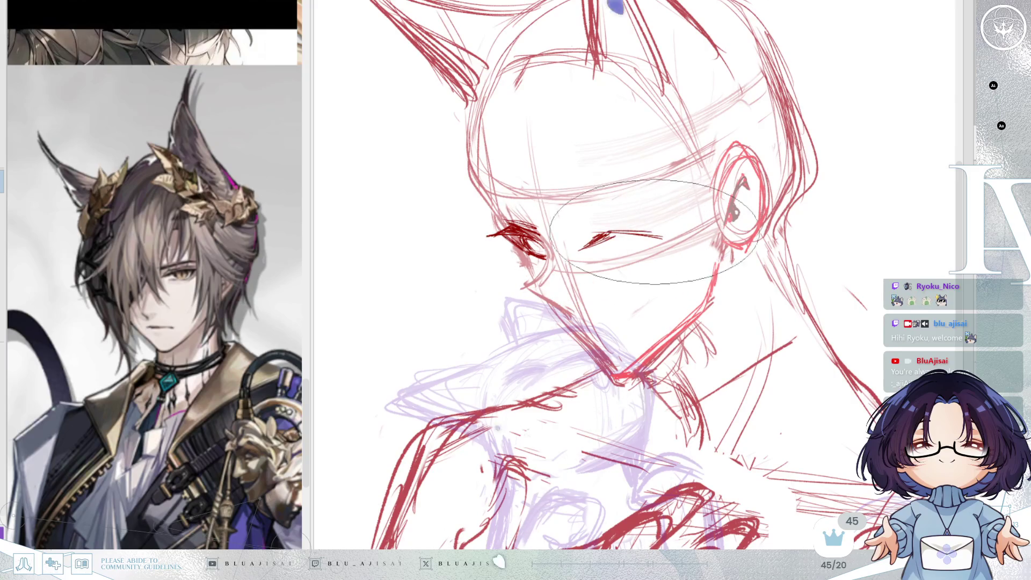
pyautogui.moveTo(591, 242); pyautogui.dragTo(668, 230)
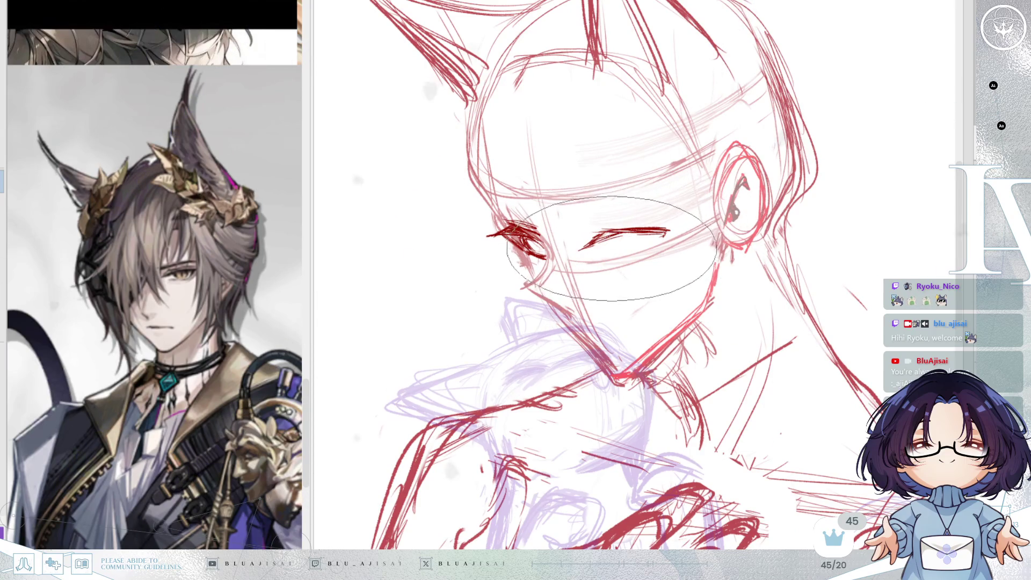
pyautogui.moveTo(608, 251); pyautogui.dragTo(656, 248)
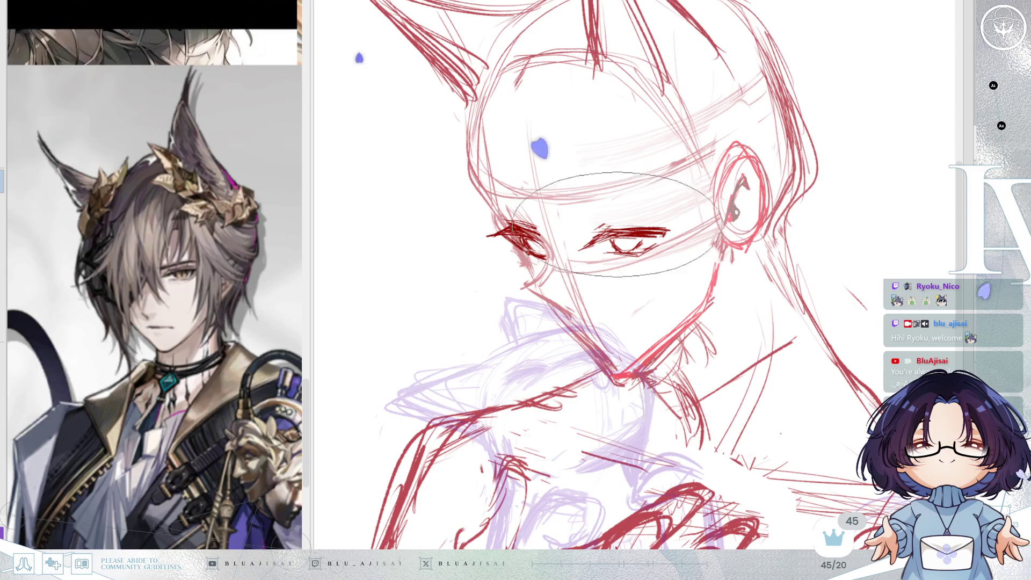
# Step: Draw a longer, darker eyebrow above the eye
pyautogui.press('m')
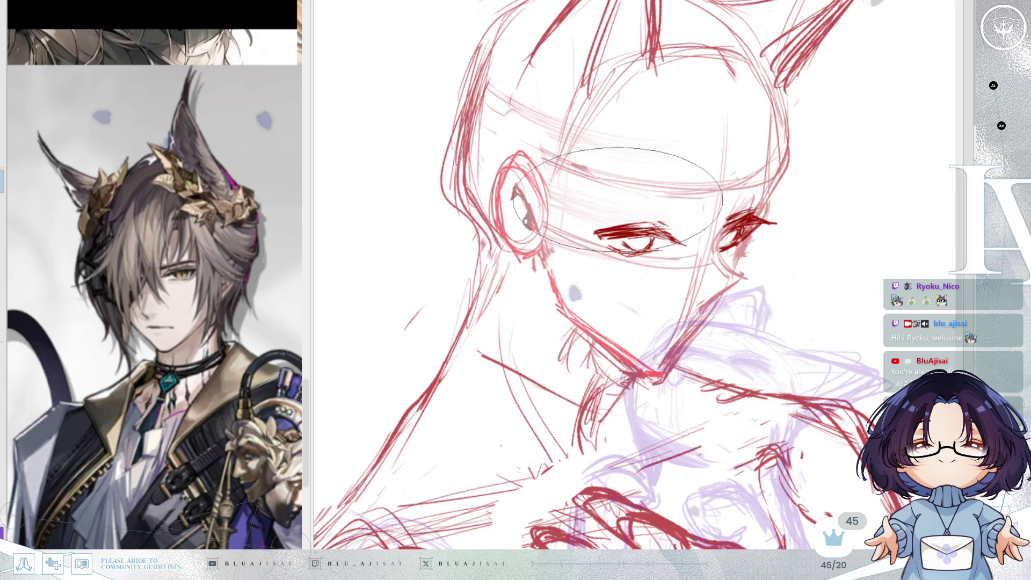
pyautogui.press('m')
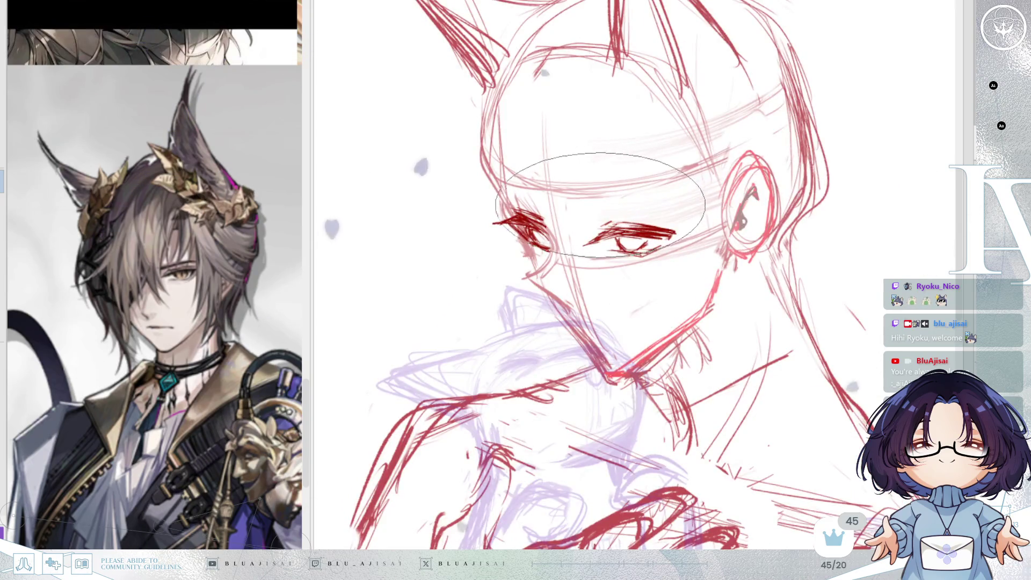
pyautogui.moveTo(585, 211); pyautogui.dragTo(676, 199)
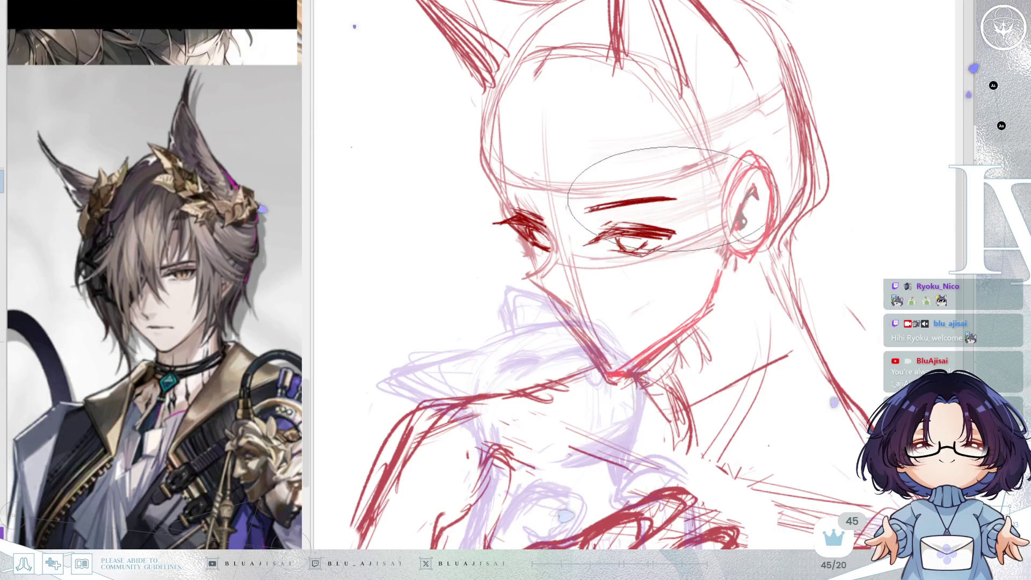
pyautogui.press('m')
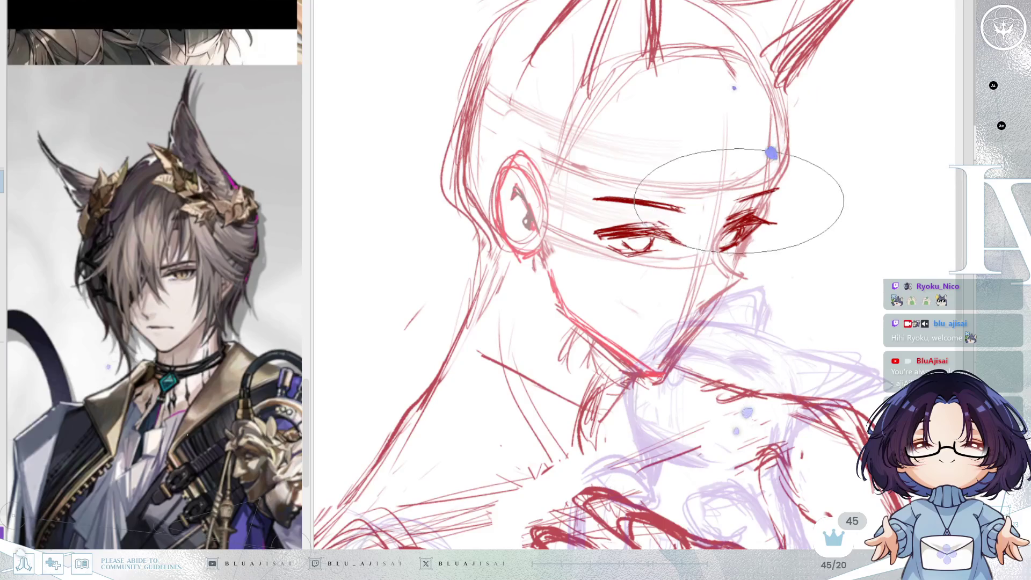
# Step: Add a short mouth line below the nose
pyautogui.press('4')
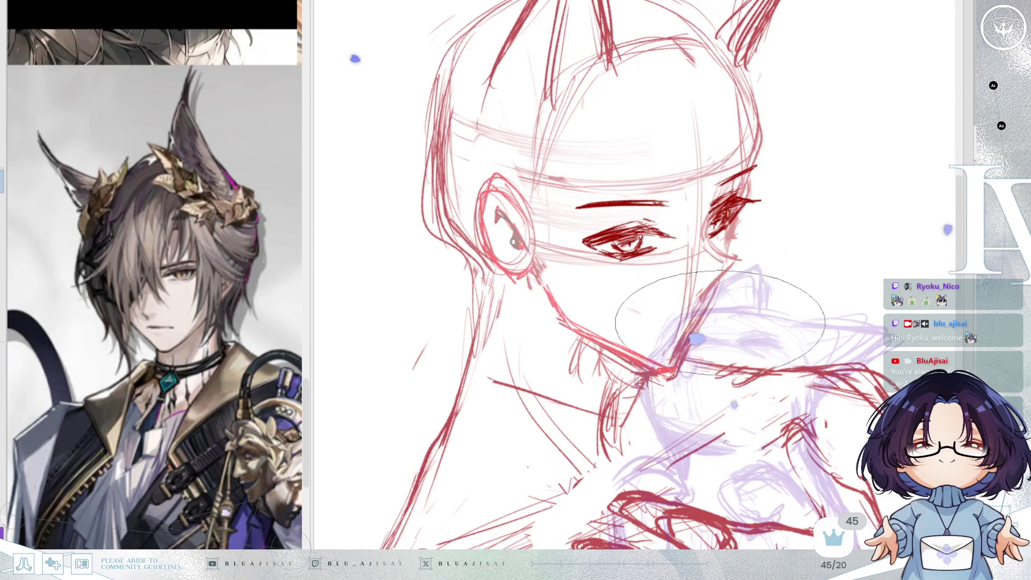
pyautogui.press('-')
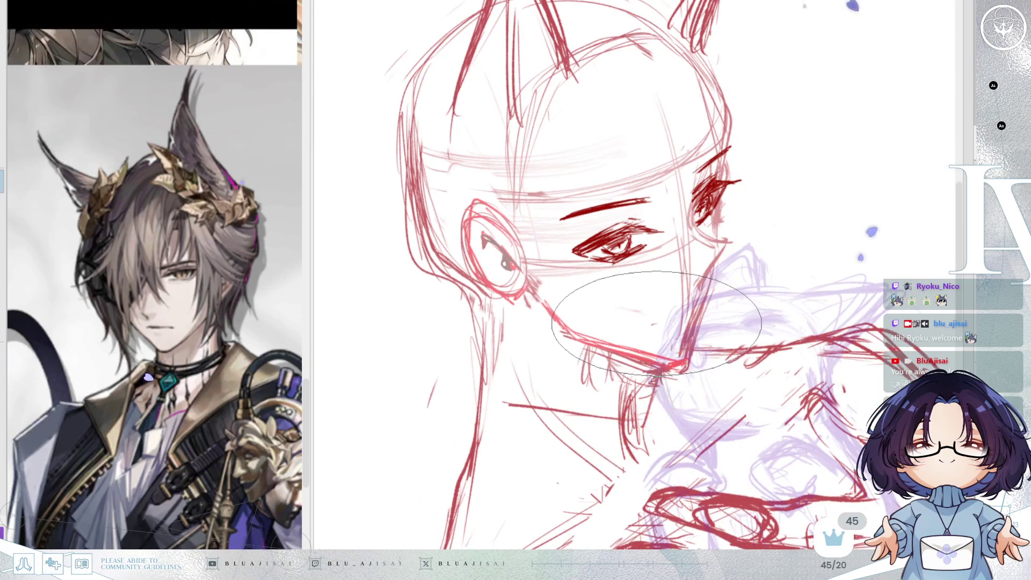
pyautogui.moveTo(652, 327); pyautogui.dragTo(679, 316)
pyautogui.press('h')
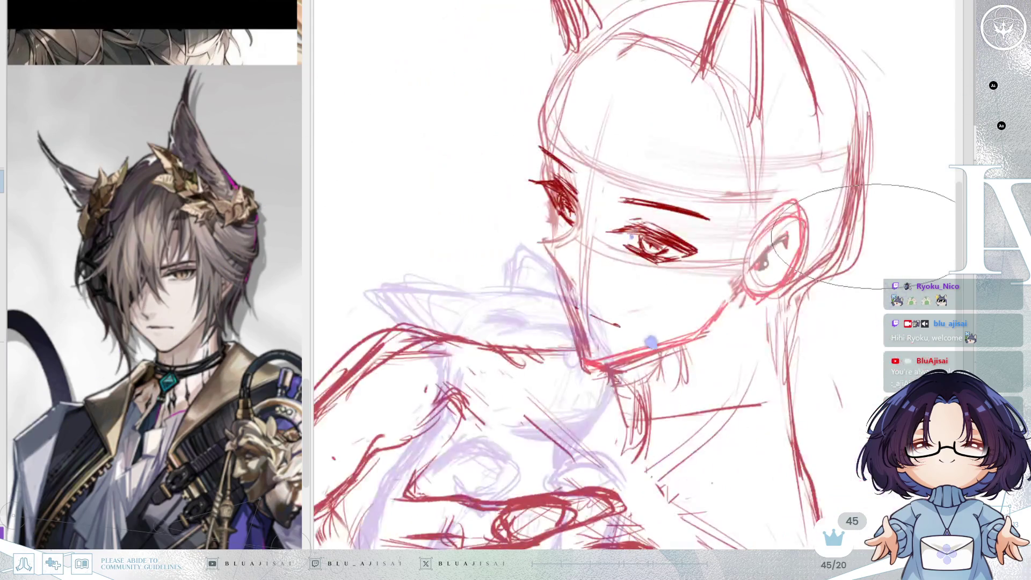
pyautogui.press('4')
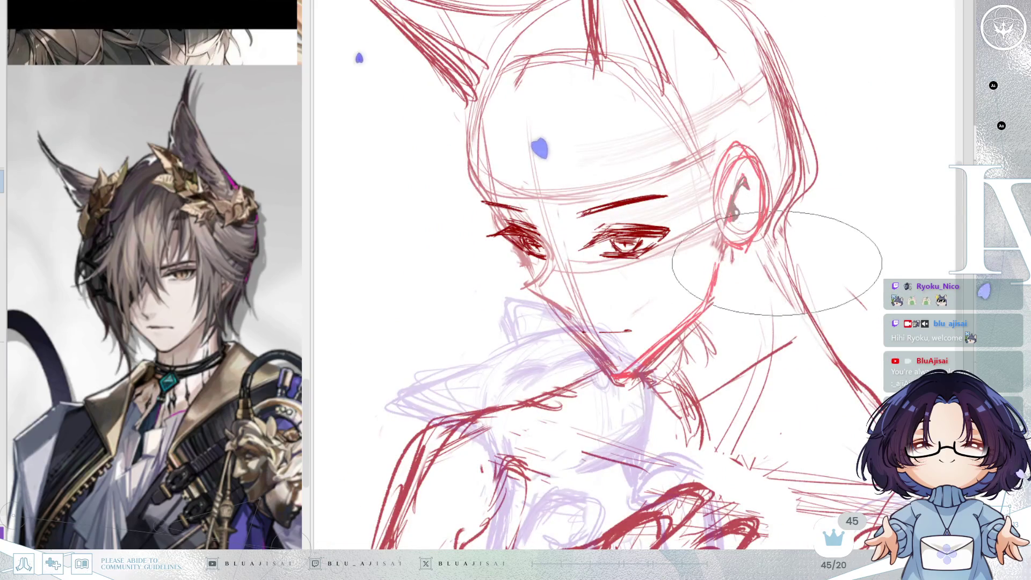
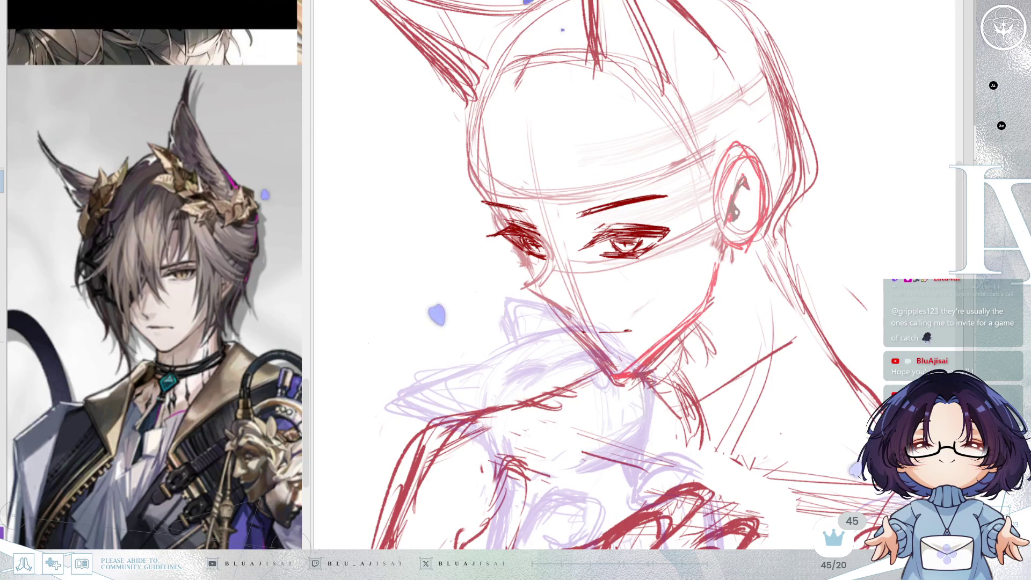
# Step: Mirror the view, zoom into the face, and add a short dark-red stroke near the chin
pyautogui.press('h')
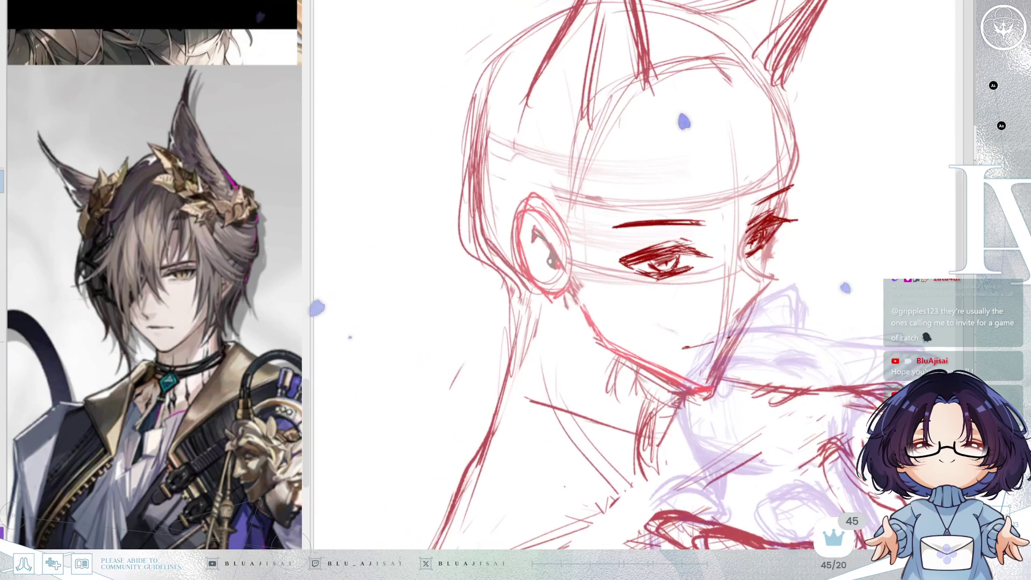
pyautogui.scroll(3, 661, 252)
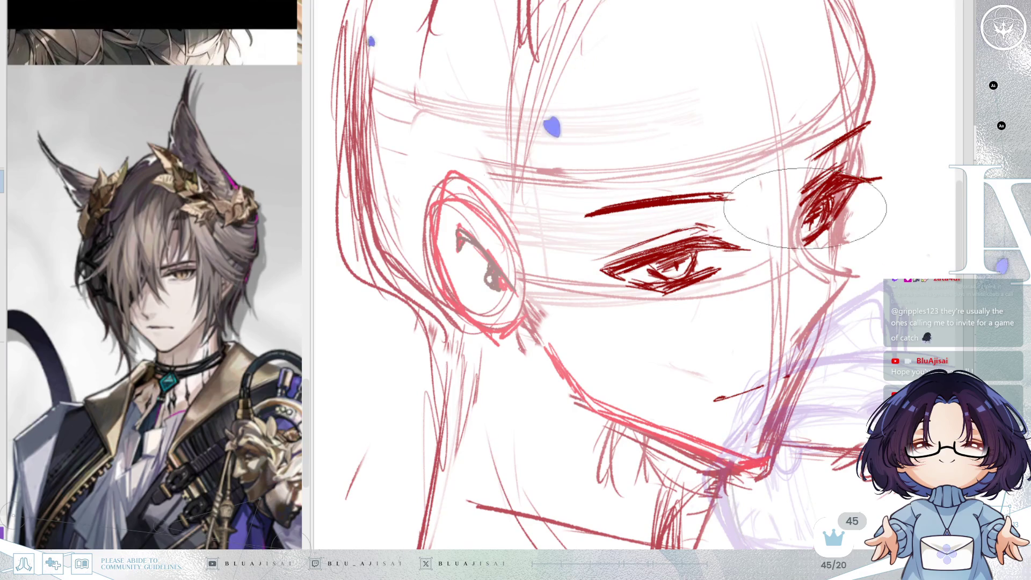
pyautogui.scroll(-2, 886, 210)
pyautogui.scroll(2, 905, 266)
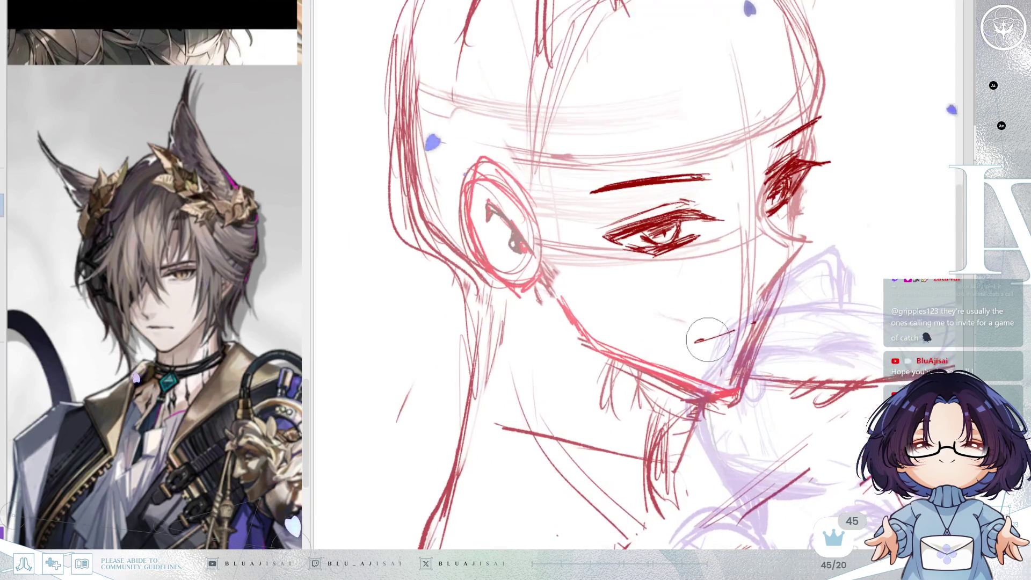
pyautogui.moveTo(694, 345); pyautogui.dragTo(734, 331)
# Step: Flip the canvas view back and forth several times to compare the face proportions
pyautogui.press('h')
pyautogui.press('End')
pyautogui.press('End')
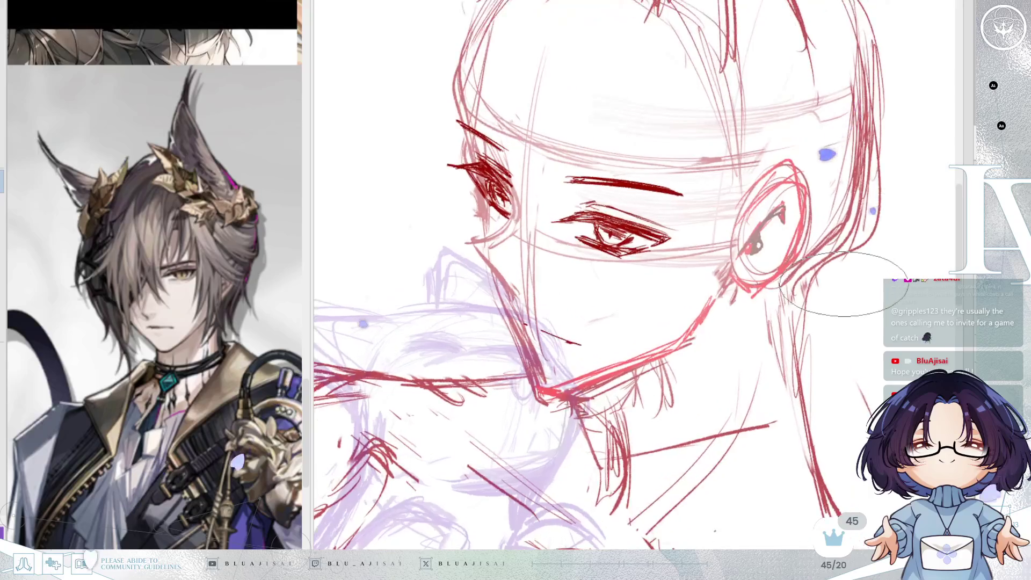
pyautogui.press('h')
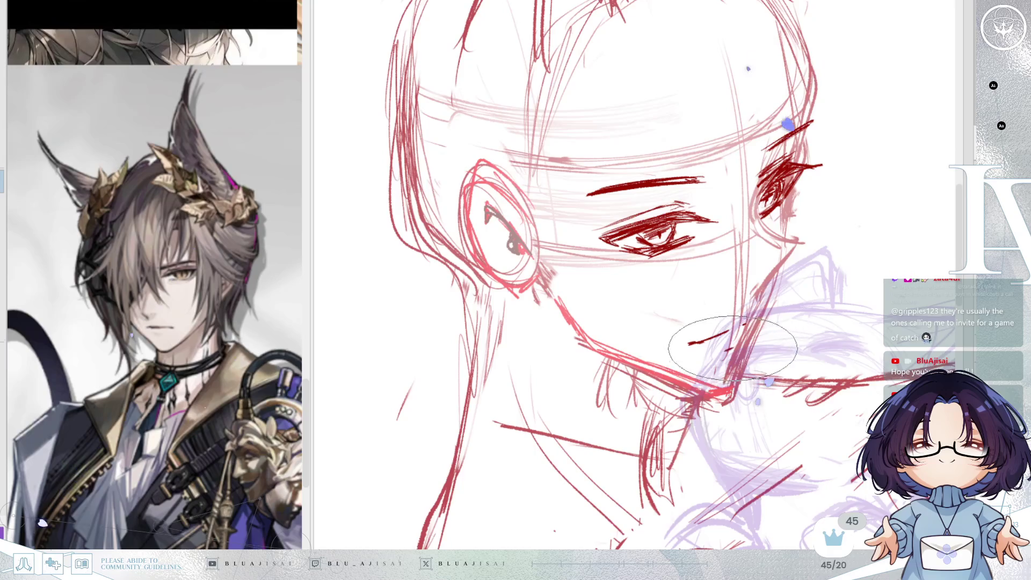
pyautogui.press('h')
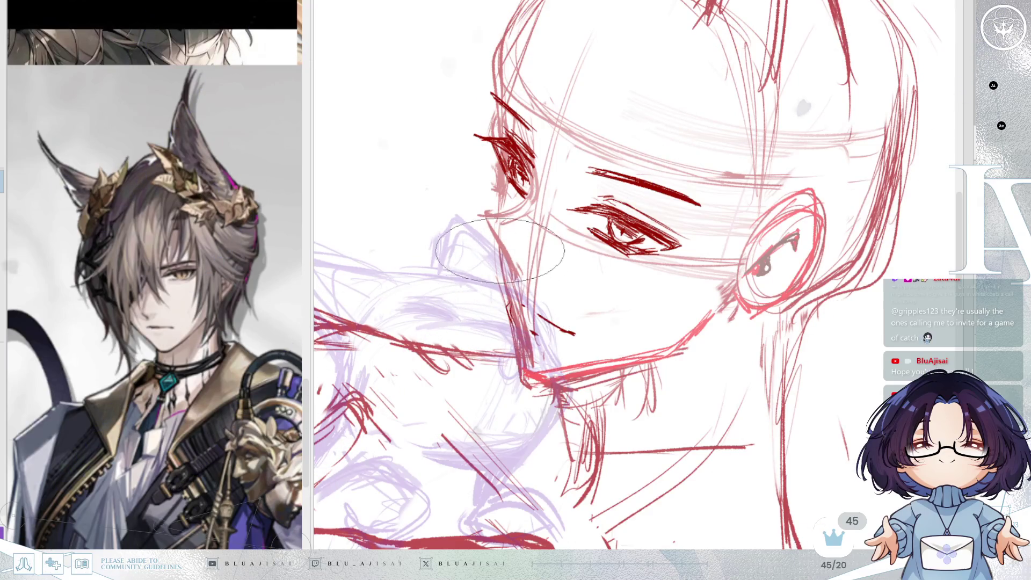
pyautogui.press('h')
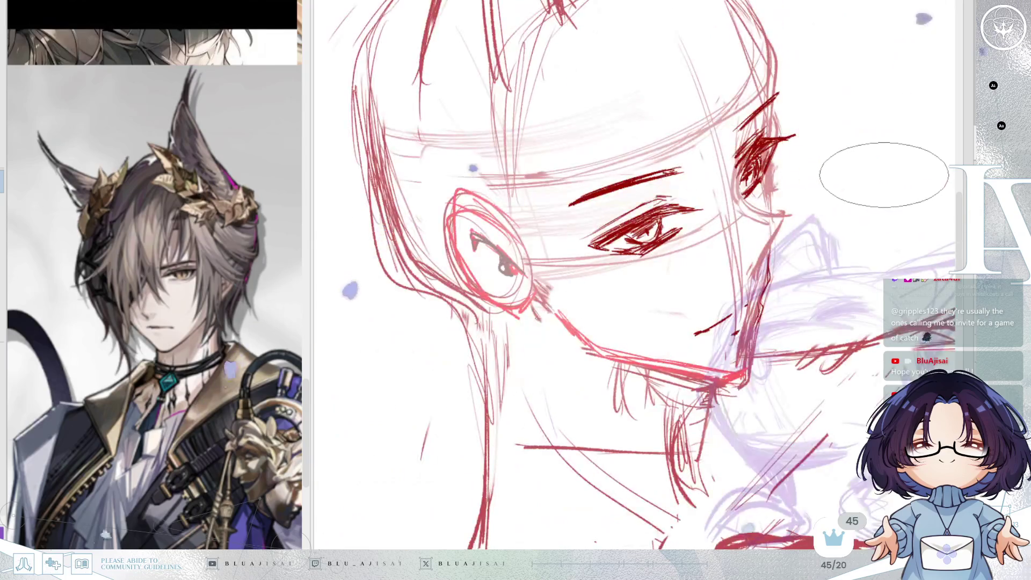
pyautogui.press('h')
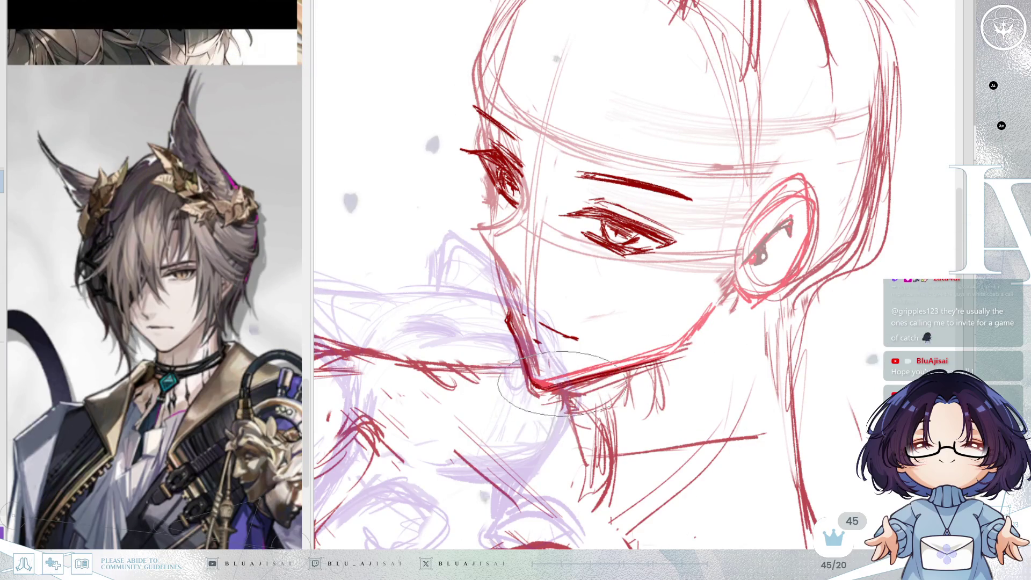
# Step: Mirror the view once more to check the chin, then zoom out to show the whole head
pyautogui.press('h')
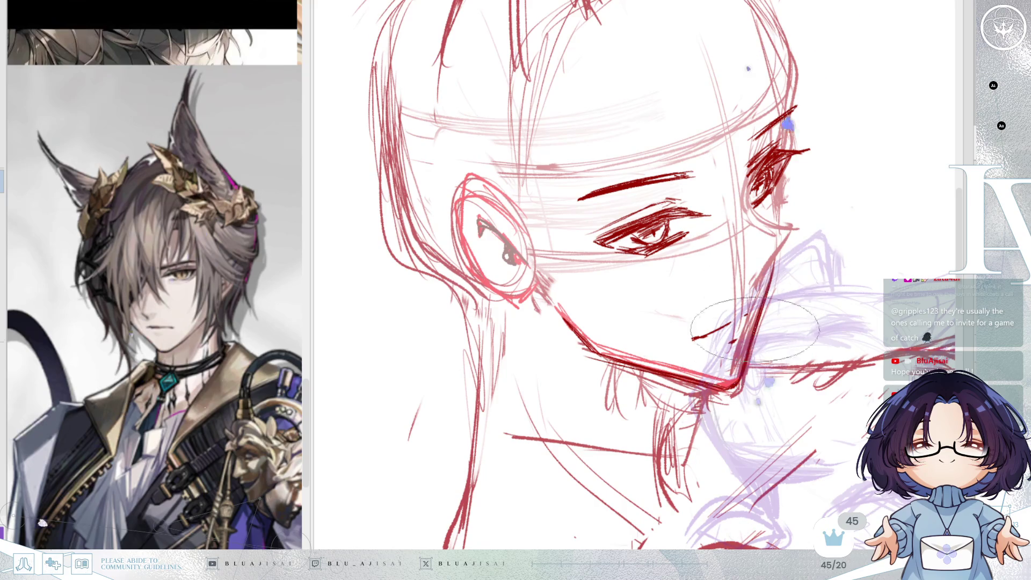
pyautogui.scroll(-5, 750, 349)
pyautogui.moveTo(877, 300); pyautogui.dragTo(843, 284)
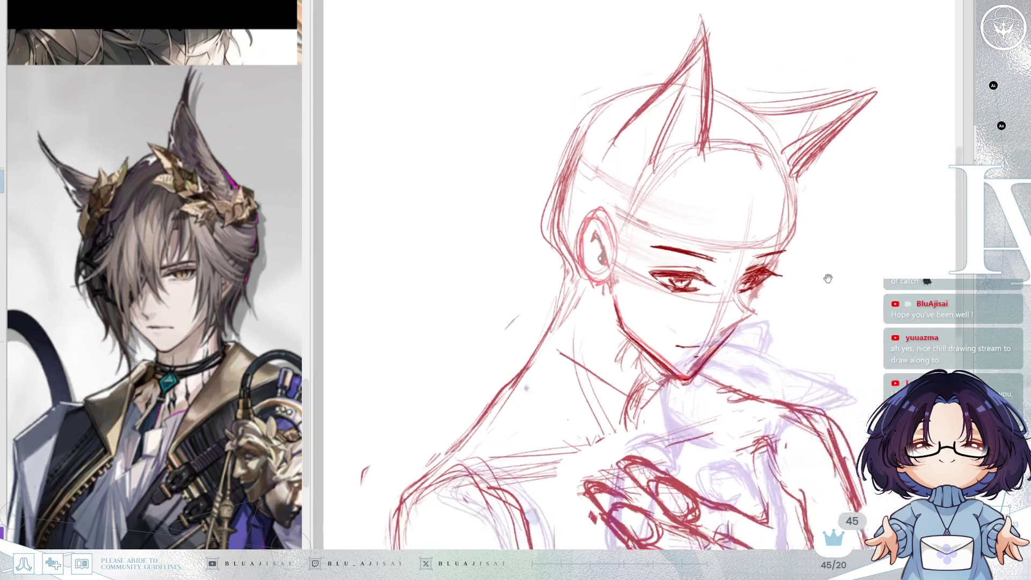
# Step: Zoom out and center the full sketch of the man holding the cat
pyautogui.scroll(-3, 842, 284)
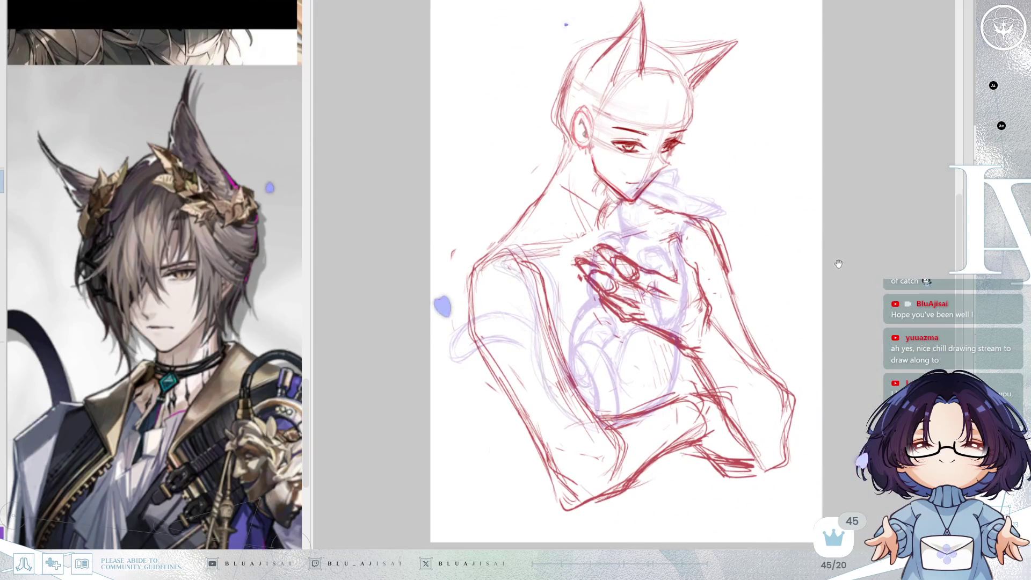
pyautogui.moveTo(798, 239); pyautogui.dragTo(792, 269)
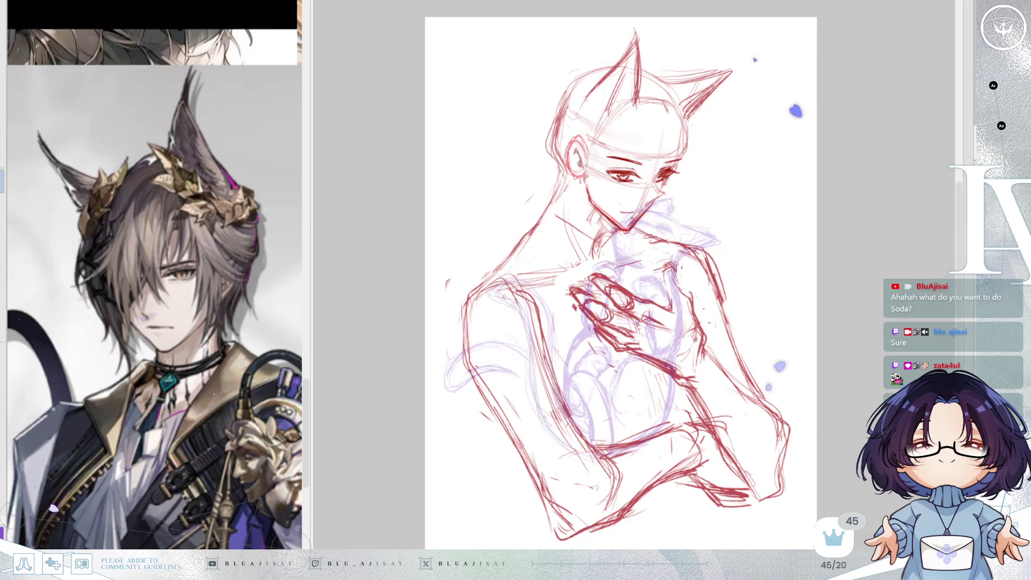
# Step: Mirror the sketch view horizontally and shift it slightly higher in the window
pyautogui.press('h')
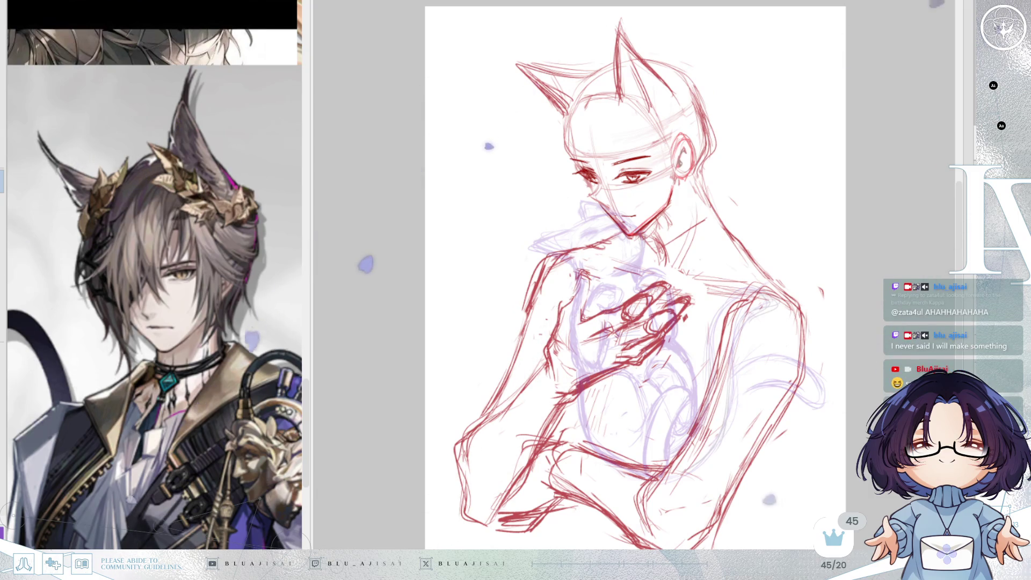
pyautogui.moveTo(809, 396); pyautogui.dragTo(810, 371)
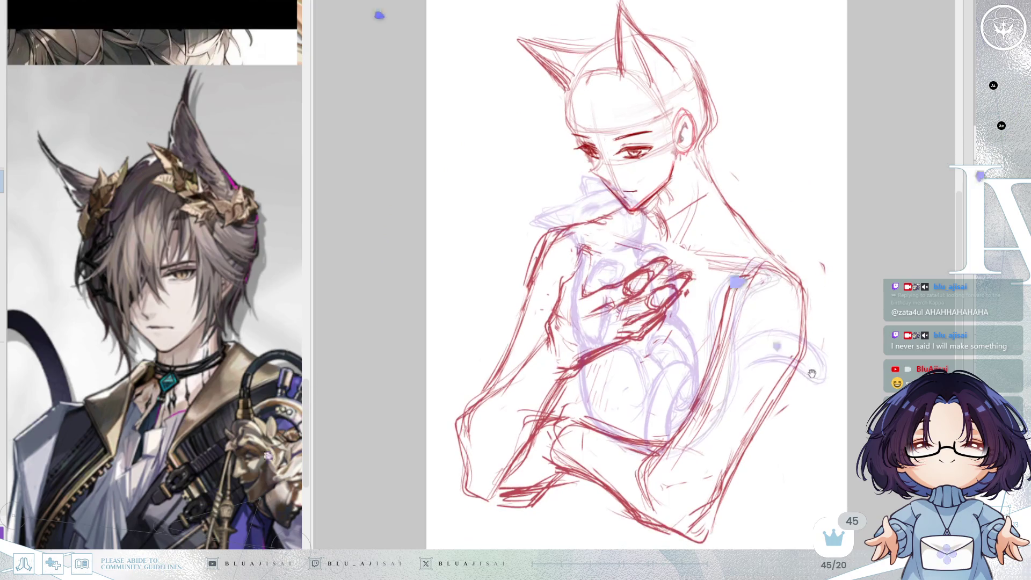
# Step: Enlarge the reference image, widen its panel, and set a small brush size
pyautogui.scroll(4, 180, 339)
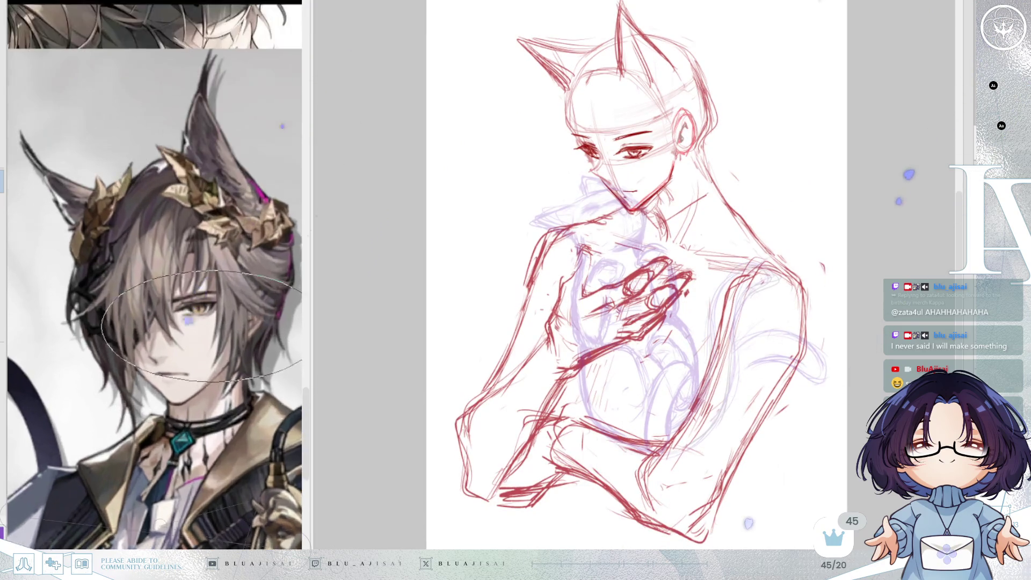
pyautogui.moveTo(312, 273); pyautogui.dragTo(333, 273)
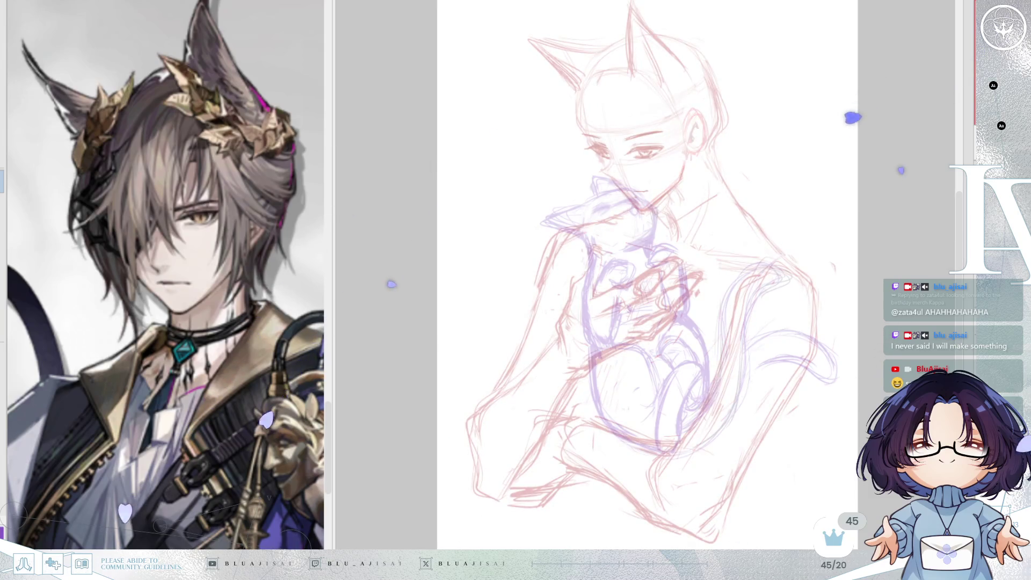
pyautogui.moveTo(561, 96)
pyautogui.mouseDown()
pyautogui.moveTo(617, 102)
pyautogui.moveTo(647, 138)
pyautogui.mouseUp()
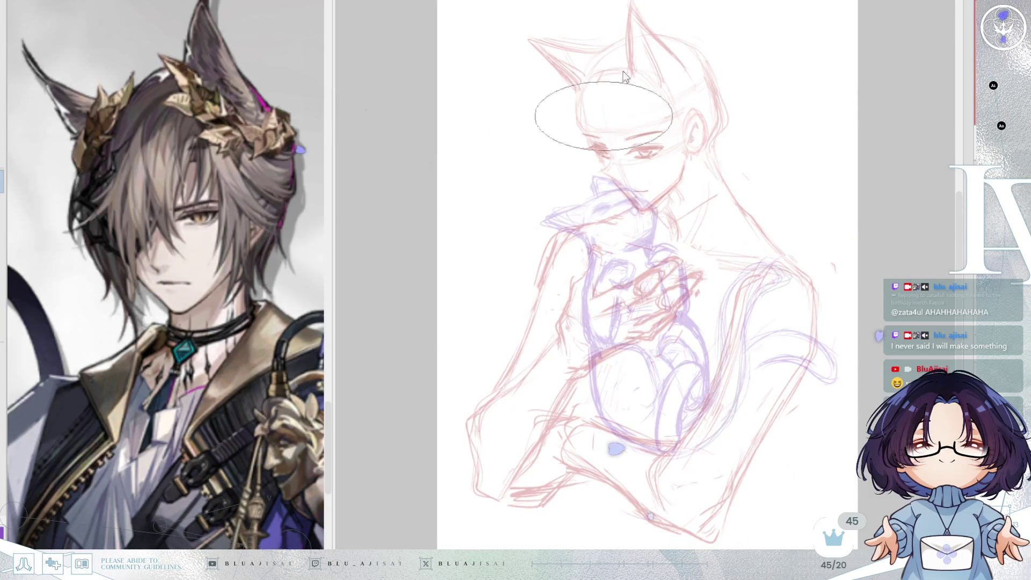
pyautogui.scroll(2, 620, 91)
pyautogui.moveTo(645, 62); pyautogui.dragTo(640, 197)
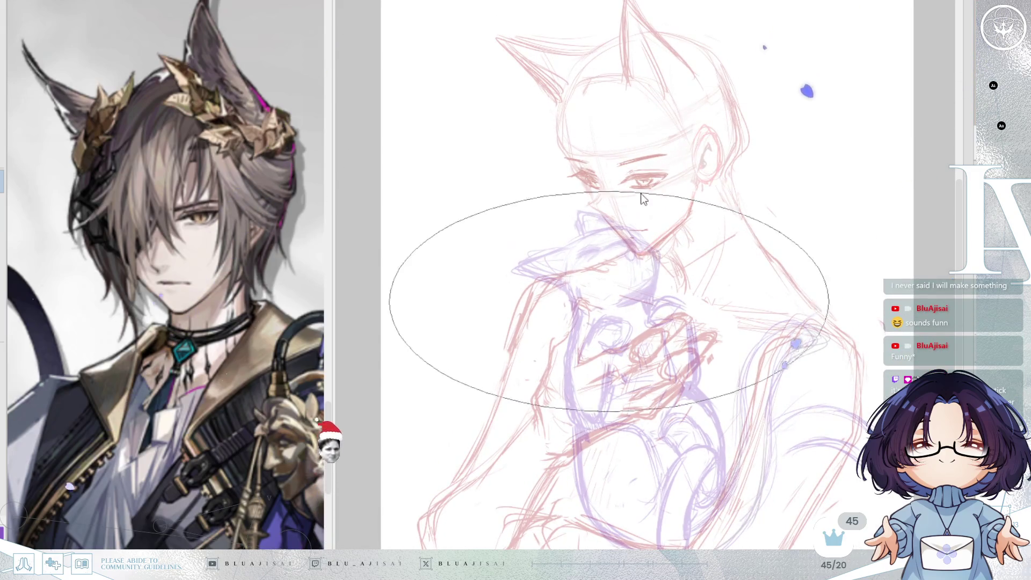
pyautogui.moveTo(637, 307)
pyautogui.mouseDown()
pyautogui.moveTo(677, 339)
pyautogui.moveTo(655, 335)
pyautogui.moveTo(626, 304)
pyautogui.moveTo(633, 290)
pyautogui.moveTo(586, 136)
pyautogui.moveTo(582, 53)
pyautogui.moveTo(599, 102)
pyautogui.moveTo(601, 59)
pyautogui.moveTo(597, 95)
pyautogui.moveTo(622, 97)
pyautogui.moveTo(607, 107)
pyautogui.moveTo(612, 118)
pyautogui.moveTo(625, 101)
pyautogui.moveTo(615, 169)
pyautogui.moveTo(614, 108)
pyautogui.moveTo(591, 207)
pyautogui.moveTo(601, 198)
pyautogui.moveTo(580, 198)
pyautogui.mouseUp()
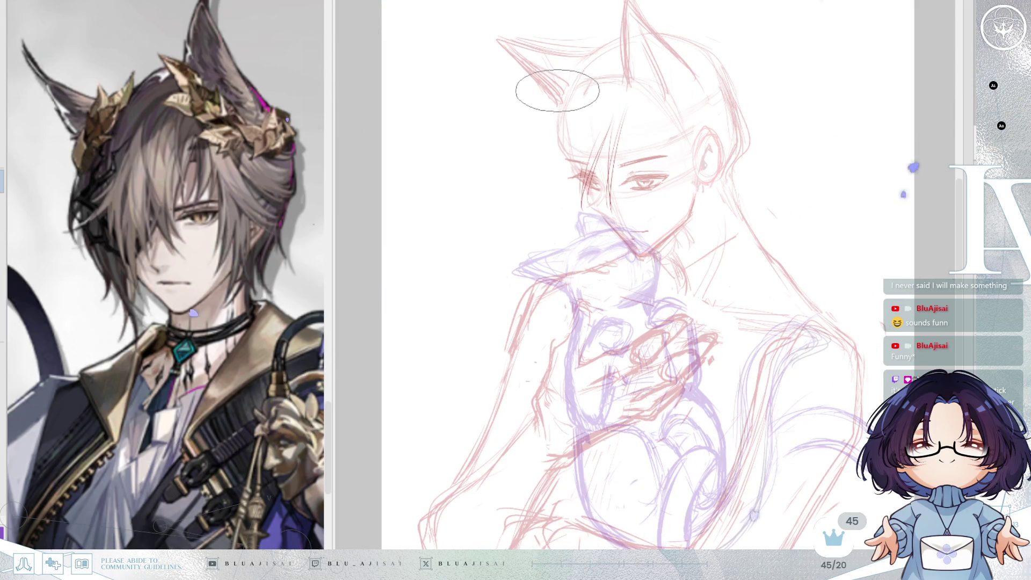
# Step: Draw dark-red hair strands beside the face and left of the ear
pyautogui.moveTo(534, 96); pyautogui.dragTo(521, 173)
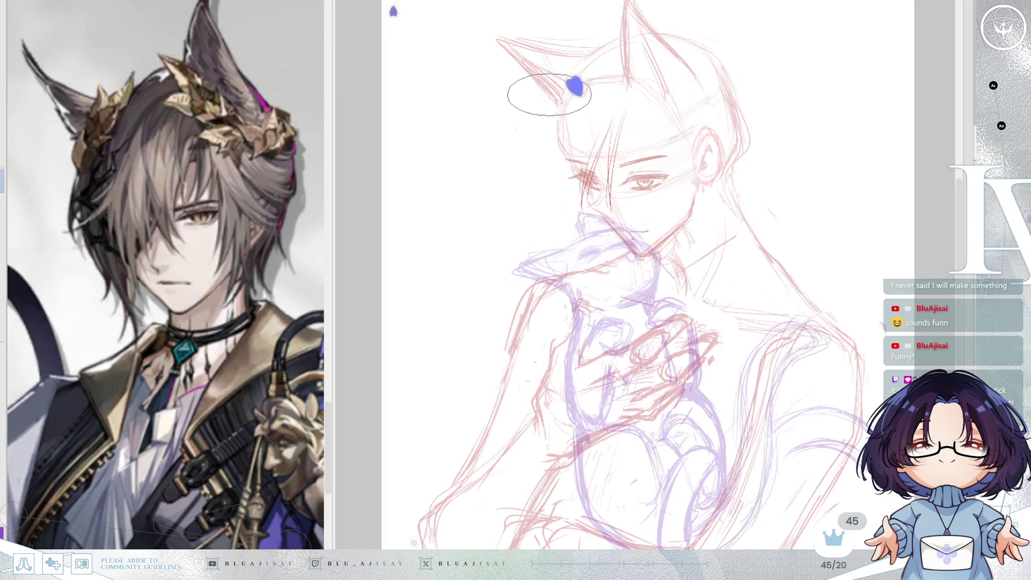
pyautogui.moveTo(552, 97); pyautogui.dragTo(529, 161)
pyautogui.moveTo(548, 124); pyautogui.dragTo(563, 244)
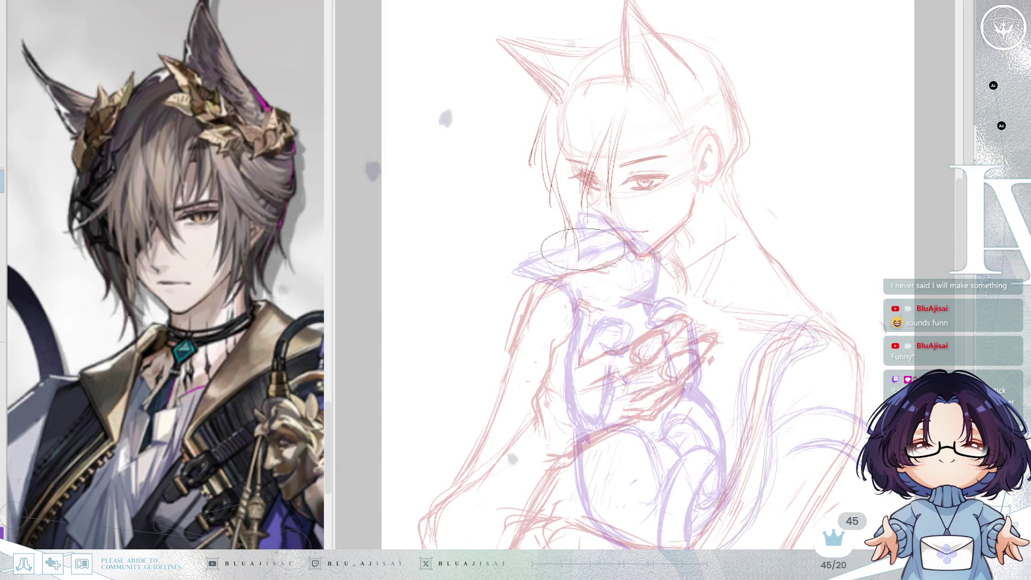
# Step: Redraw the hair over the top, sides and forehead, plus the right cheek and jaw line
pyautogui.moveTo(588, 180); pyautogui.dragTo(582, 237)
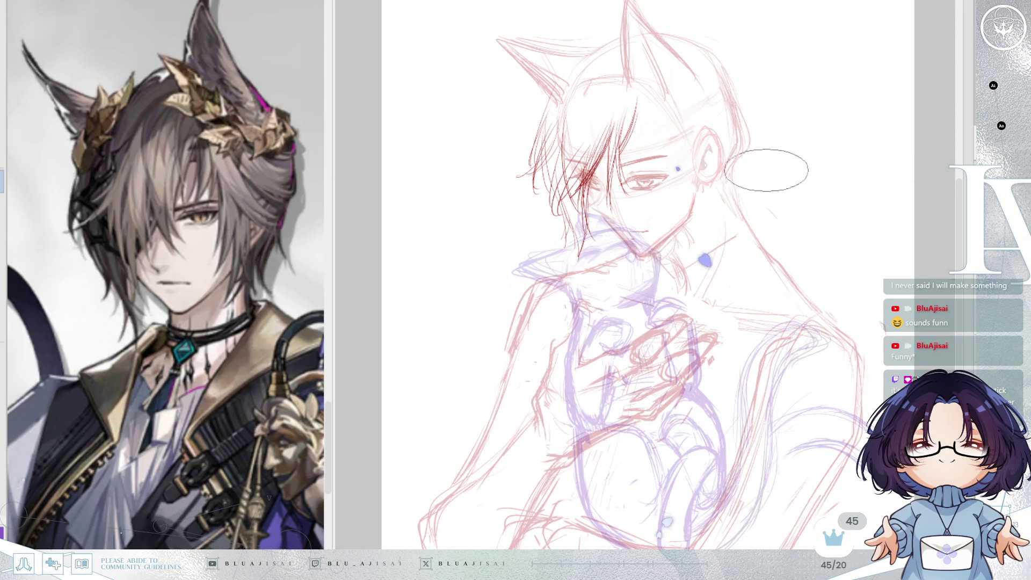
pyautogui.moveTo(606, 61)
pyautogui.mouseDown()
pyautogui.moveTo(507, 179)
pyautogui.moveTo(552, 115)
pyautogui.mouseUp()
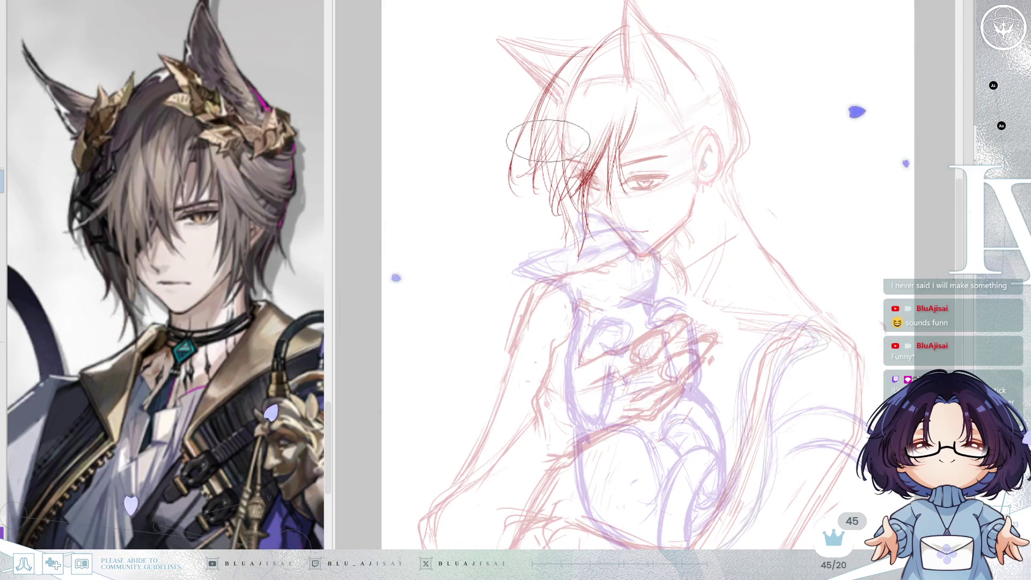
pyautogui.moveTo(536, 161); pyautogui.dragTo(539, 231)
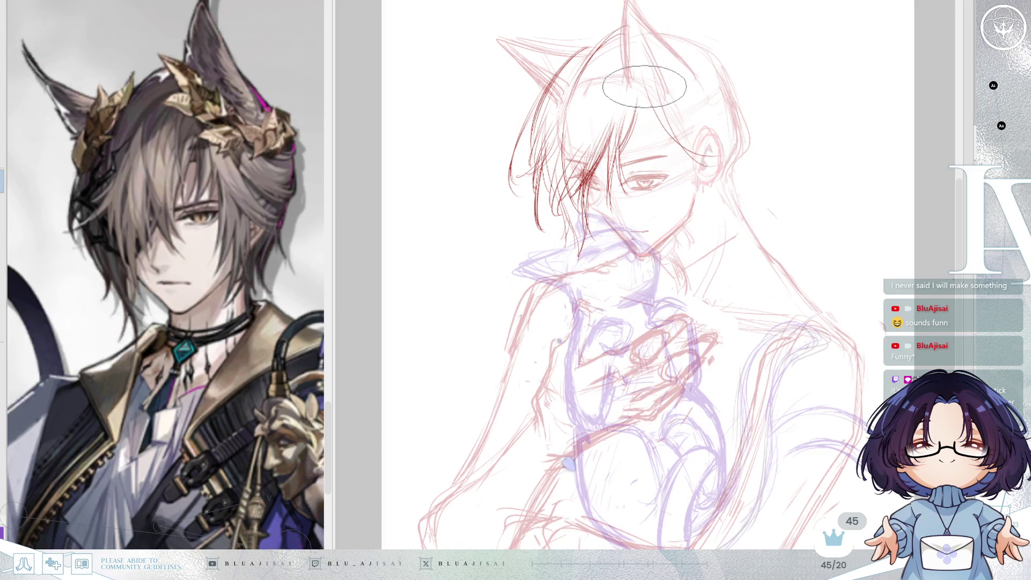
pyautogui.moveTo(668, 107); pyautogui.dragTo(672, 188)
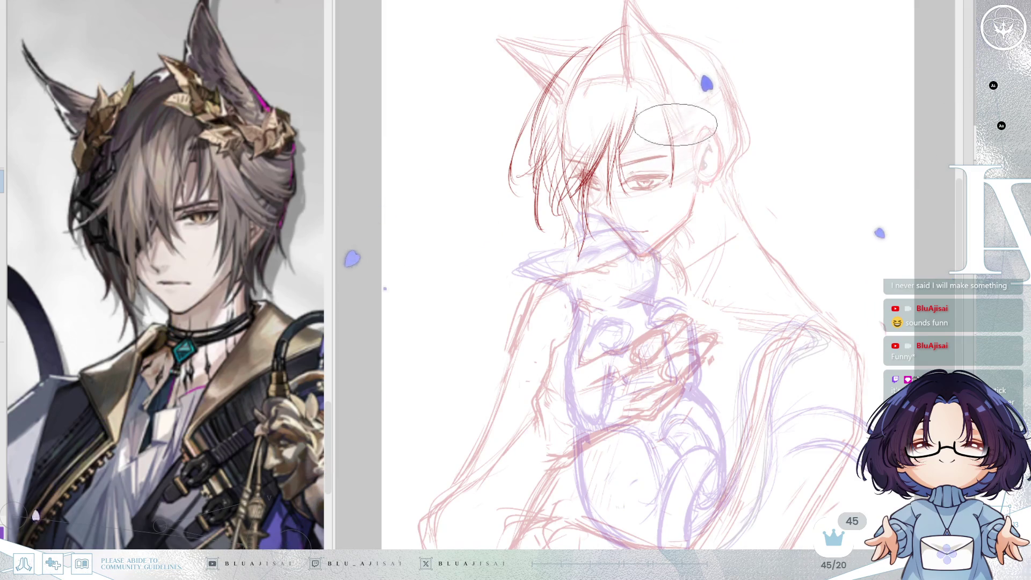
pyautogui.moveTo(694, 164); pyautogui.dragTo(686, 225)
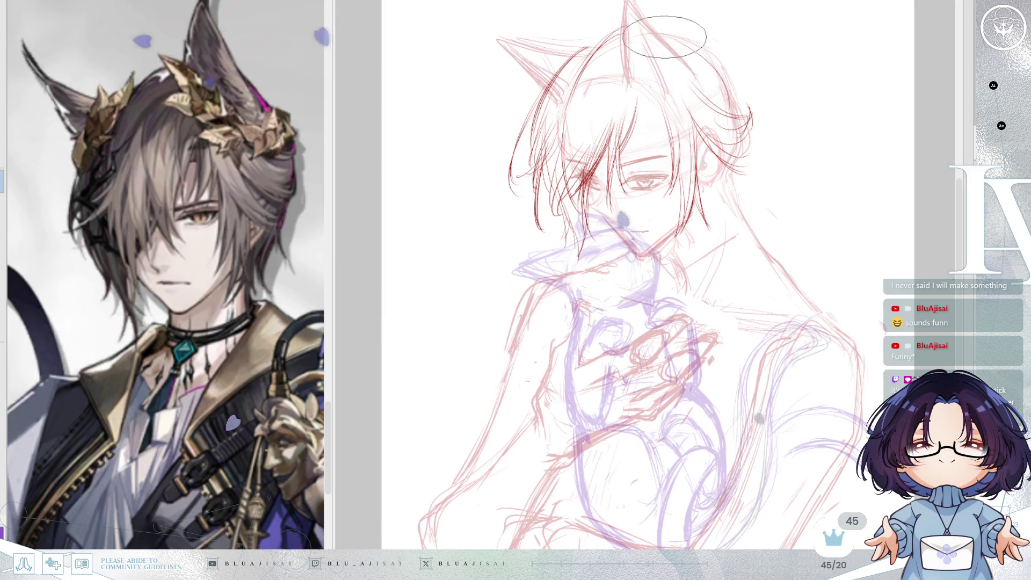
# Step: Mirror the view to check proportions, cancel a trial head transform, and fit the page
pyautogui.press('h')
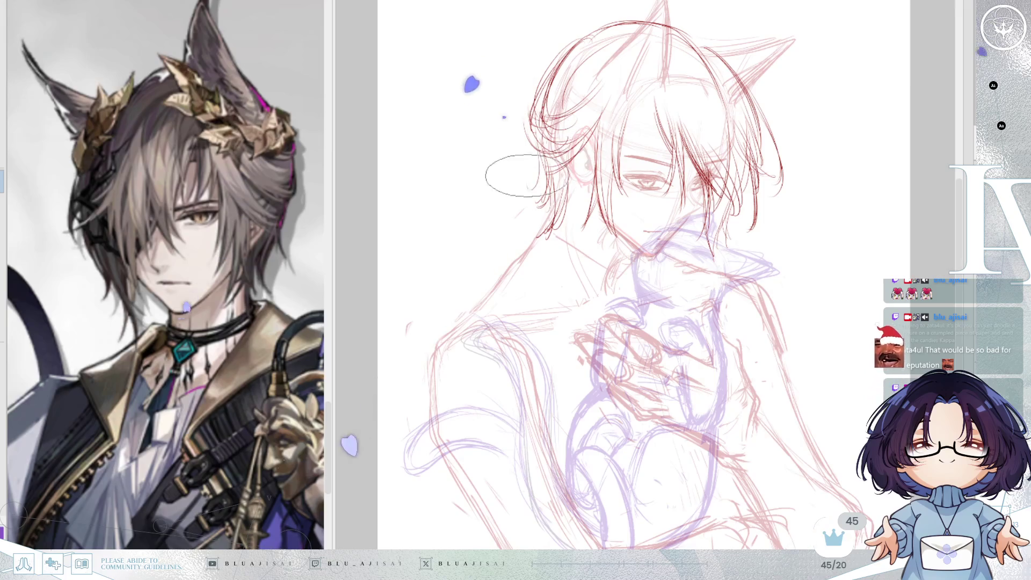
pyautogui.press('h')
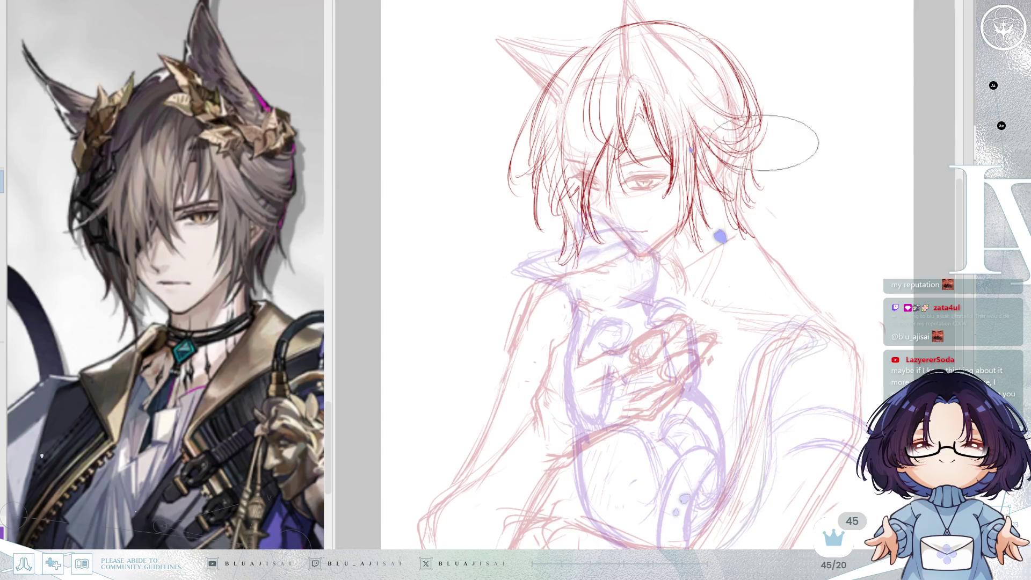
pyautogui.scroll(-3, 824, 97)
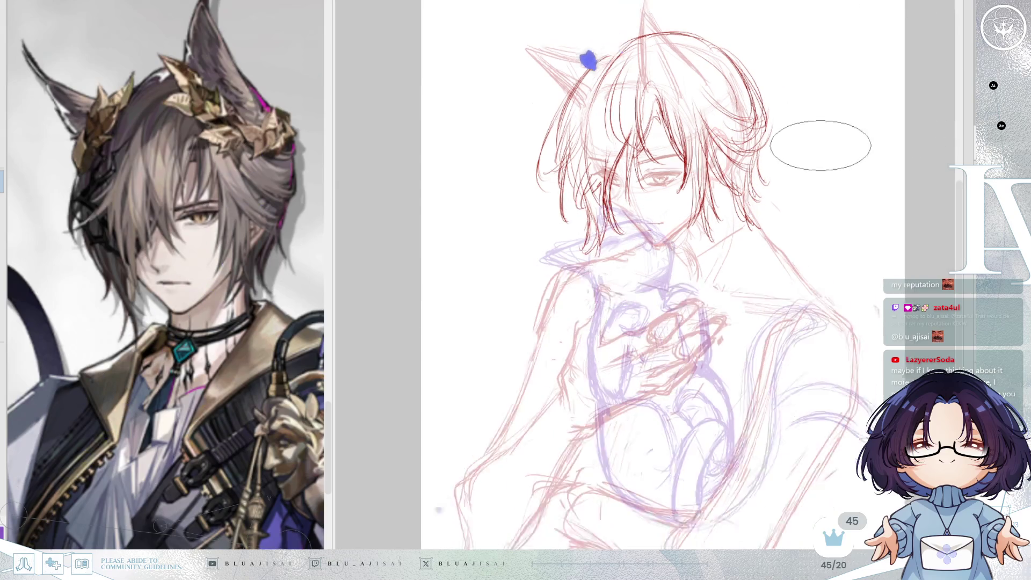
pyautogui.scroll(2, 814, 160)
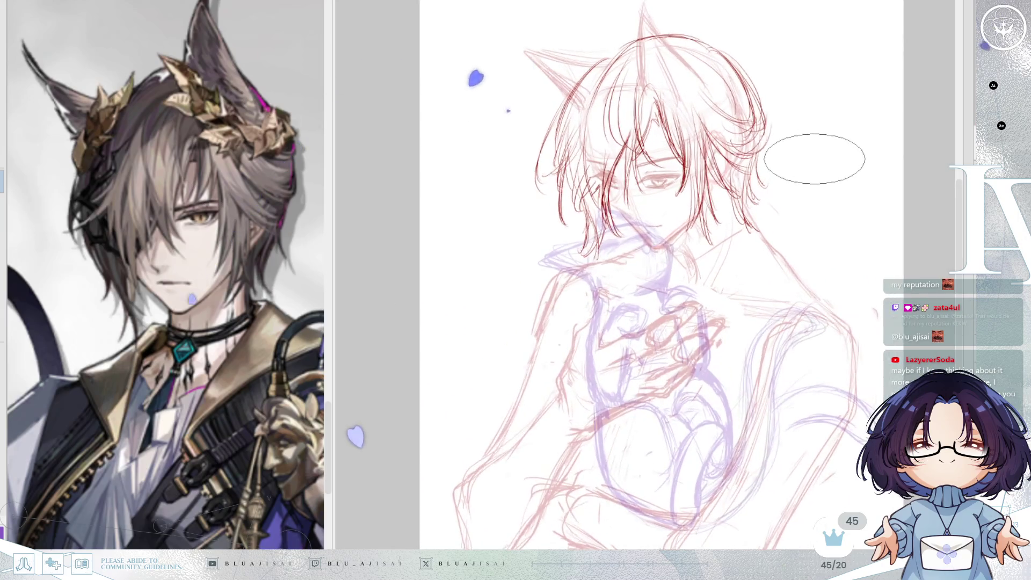
pyautogui.hotkey('ctrl', 't')
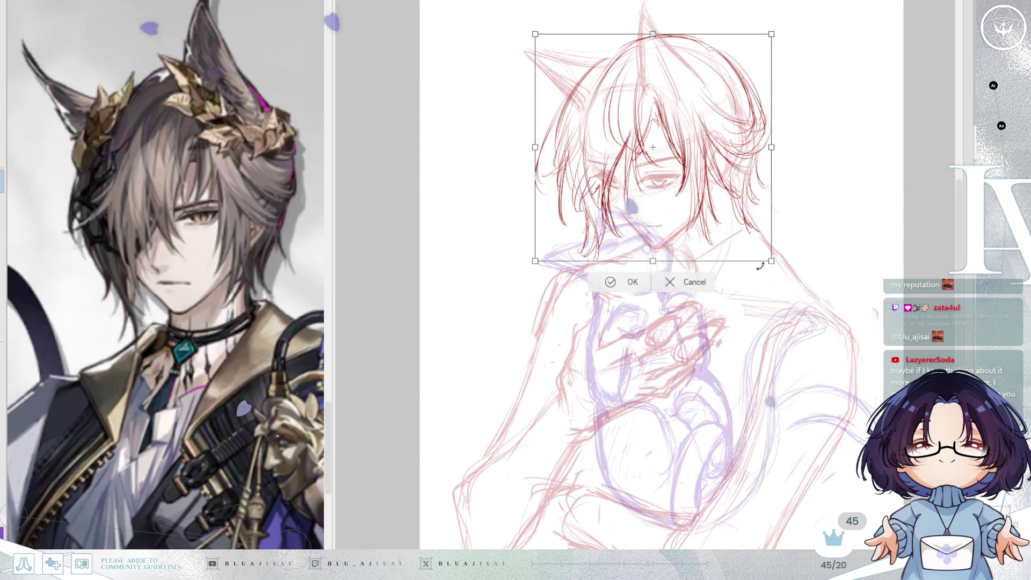
pyautogui.press('Return')
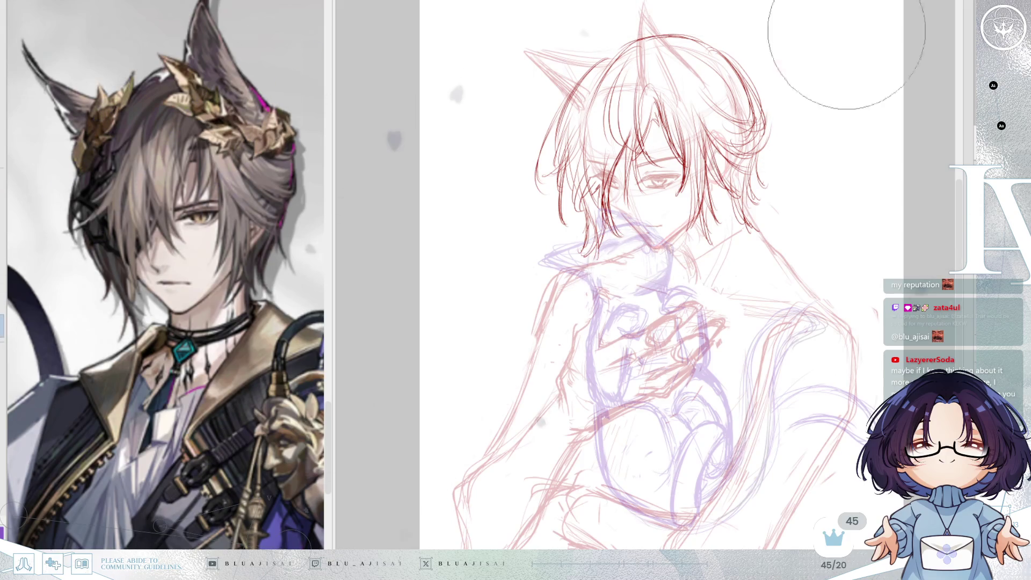
pyautogui.hotkey('ctrl', '0')
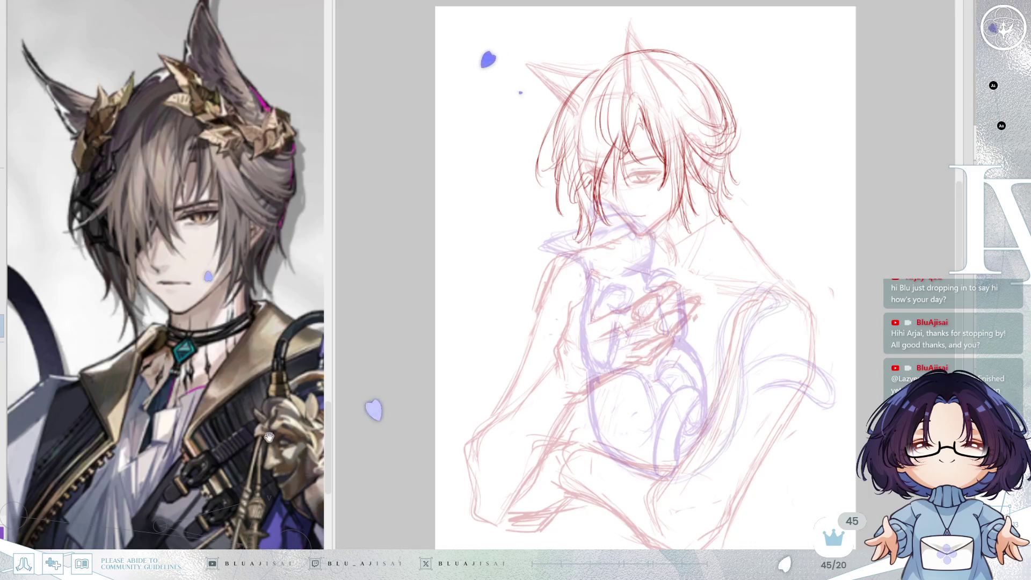
# Step: Zoom in on the neck and hide the purple rough sketch layer
pyautogui.scroll(-5, 280, 445)
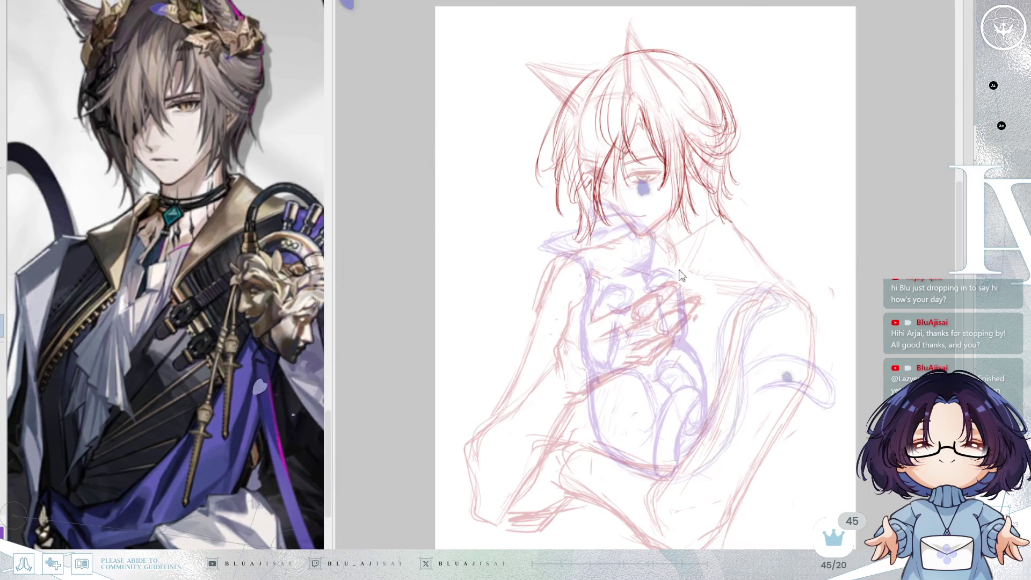
pyautogui.scroll(1, 698, 271)
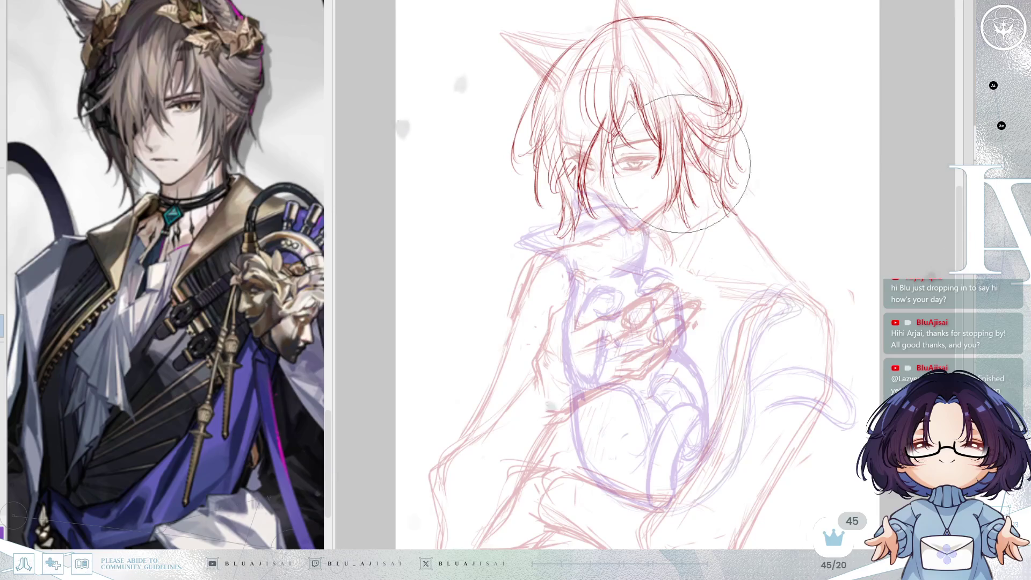
pyautogui.scroll(1, 669, 226)
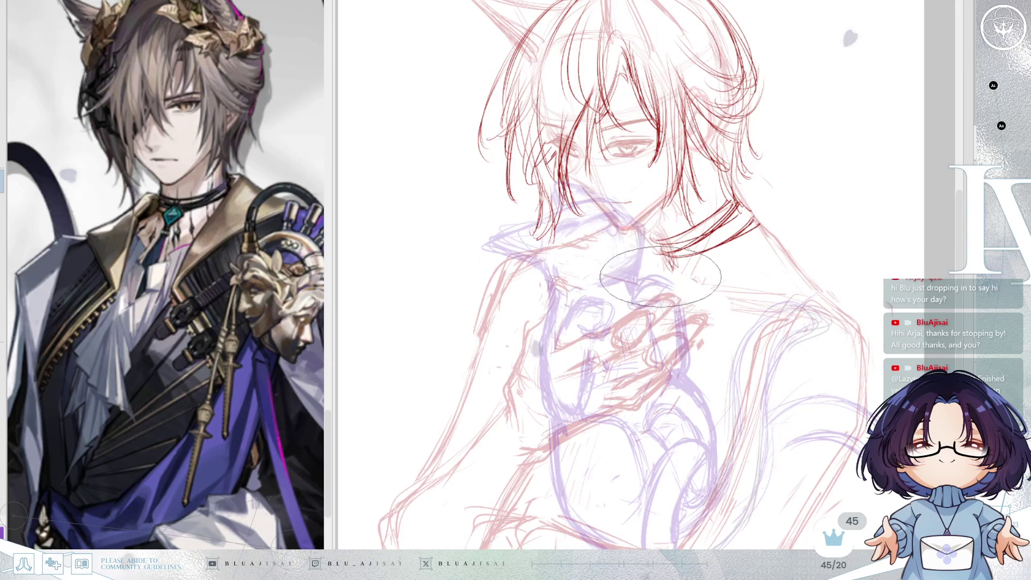
pyautogui.press('Delete')
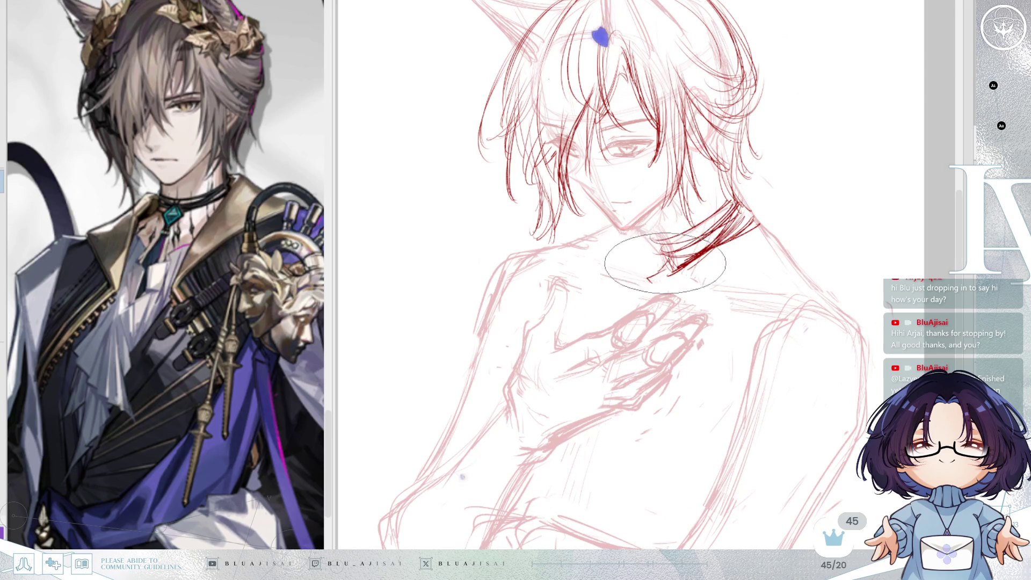
# Step: Enlarge the brush and draw the strap below the collar diamond and a short mouth stroke
pyautogui.press('e')
pyautogui.press('e')
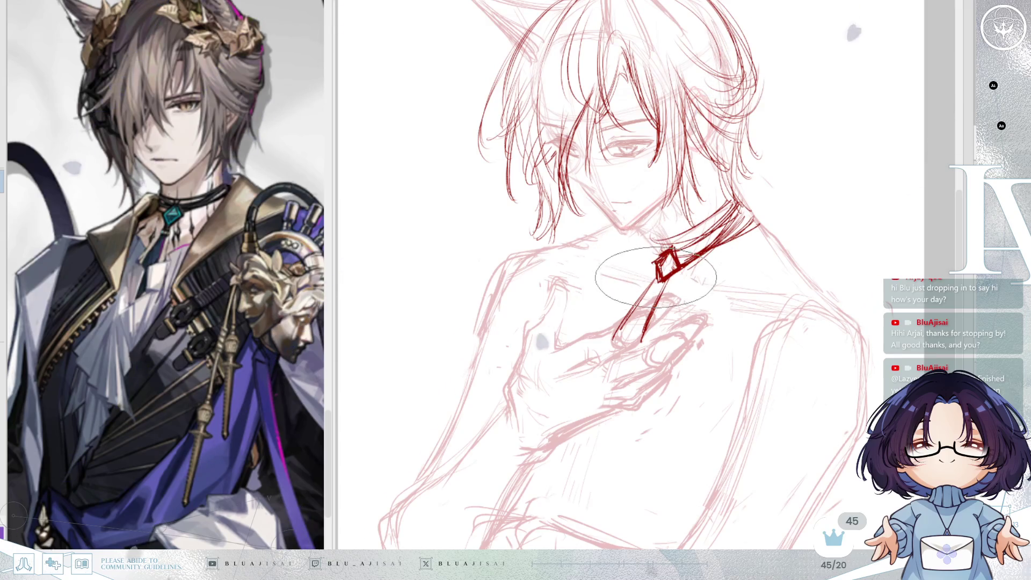
pyautogui.moveTo(666, 282); pyautogui.dragTo(633, 352)
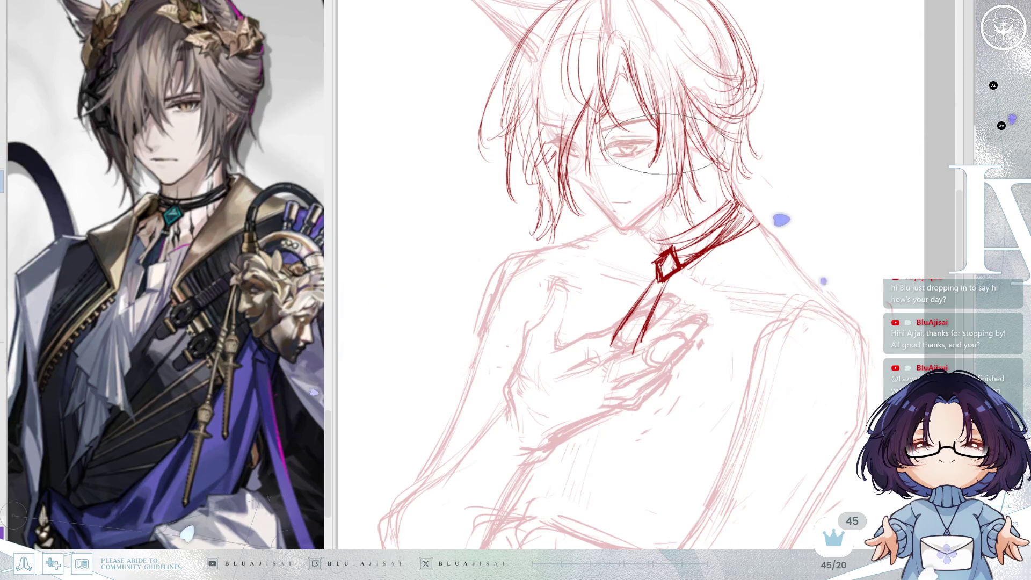
pyautogui.hotkey('ctrl', 'z')
pyautogui.moveTo(612, 200); pyautogui.dragTo(627, 199)
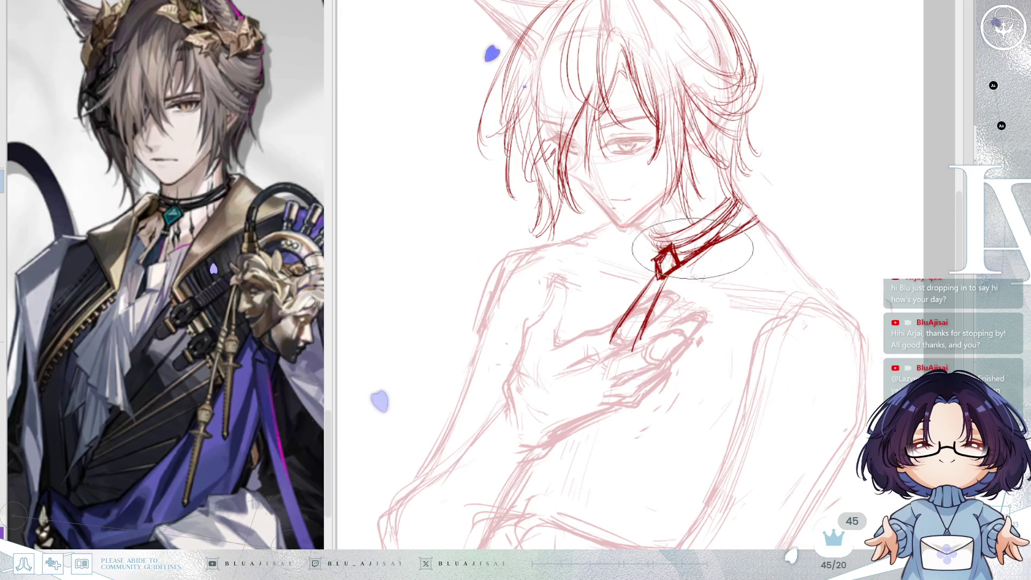
pyautogui.scroll(-2, 698, 255)
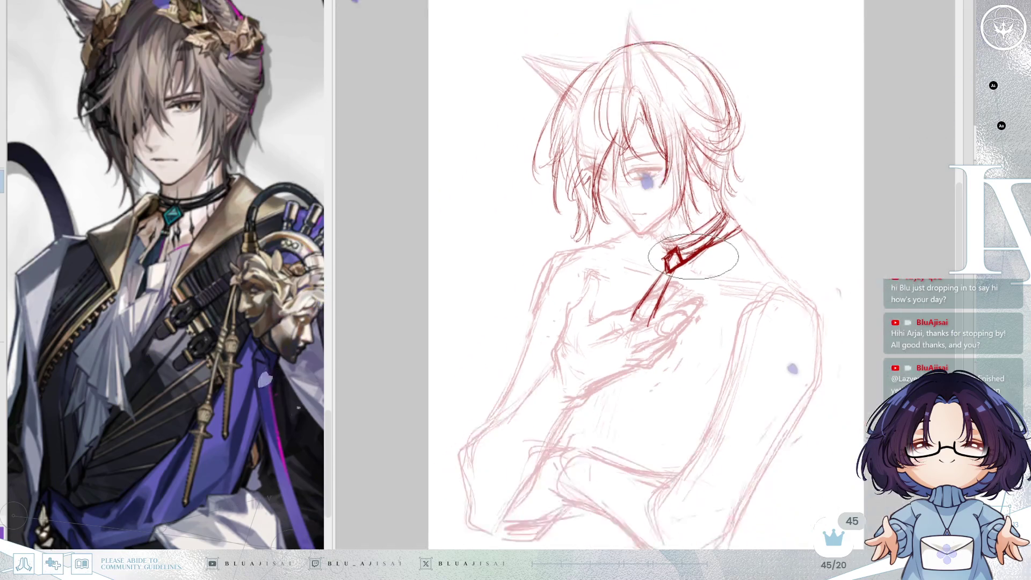
# Step: Reposition the page, zoom out the reference, and draw a diagonal coat line across the chest
pyautogui.moveTo(700, 254); pyautogui.dragTo(677, 198)
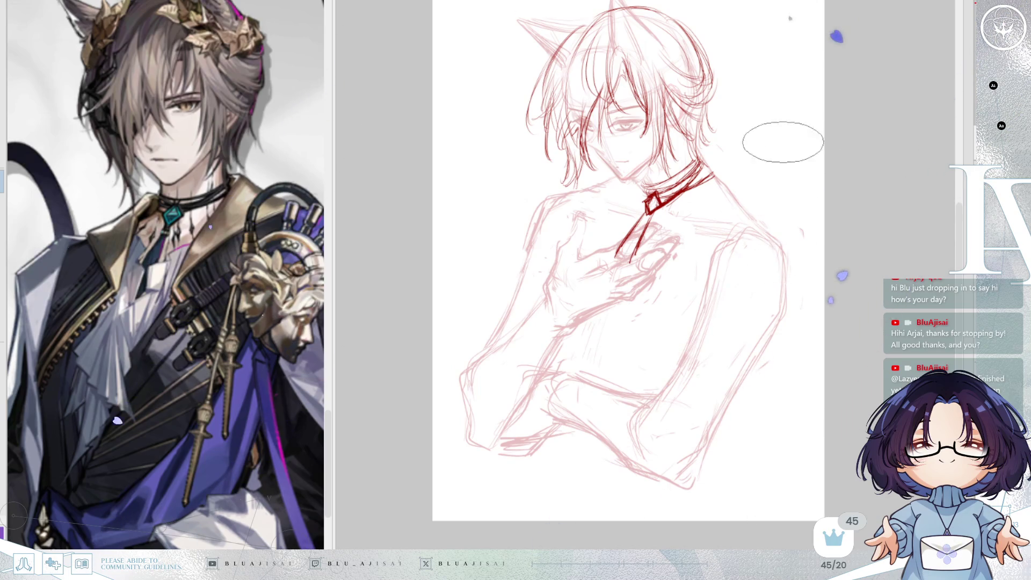
pyautogui.moveTo(675, 372); pyautogui.dragTo(683, 372)
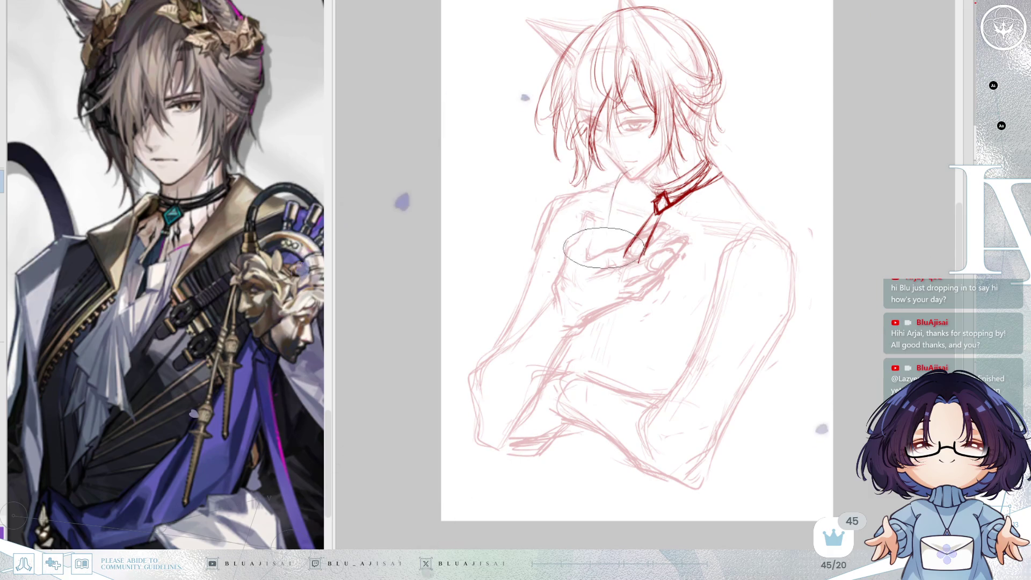
pyautogui.scroll(-3, 251, 474)
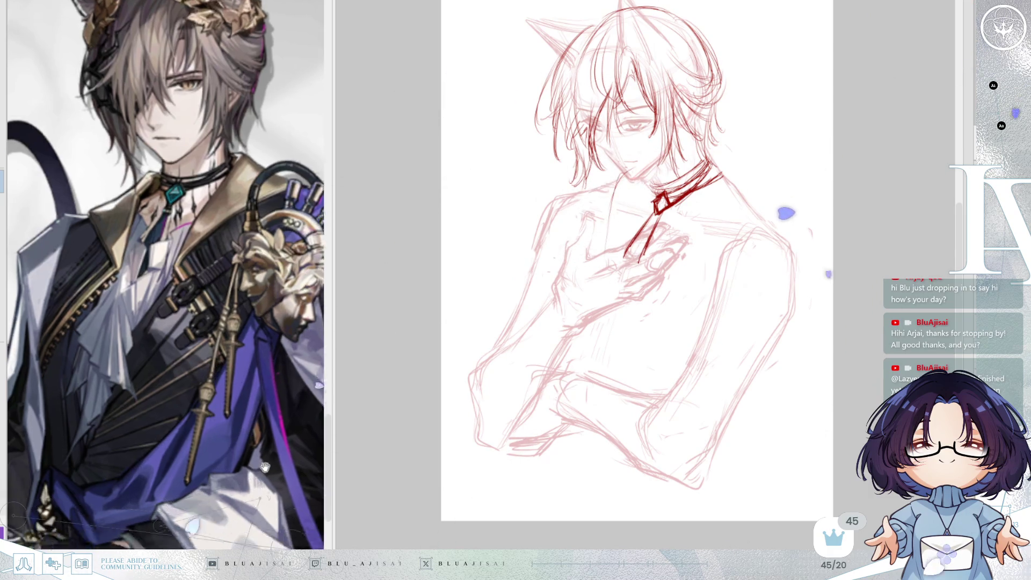
pyautogui.scroll(-2, 251, 474)
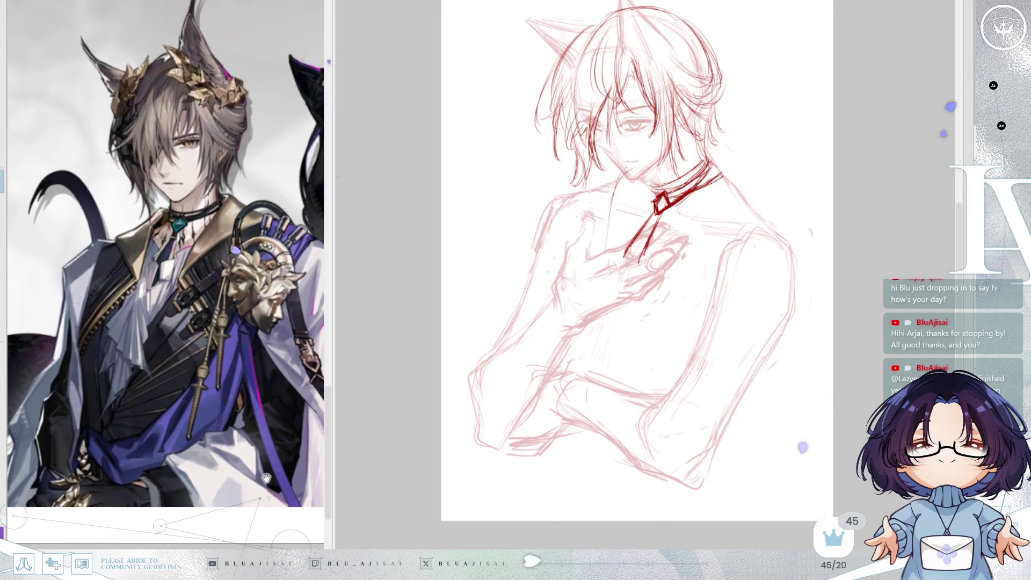
pyautogui.scroll(-2, 265, 477)
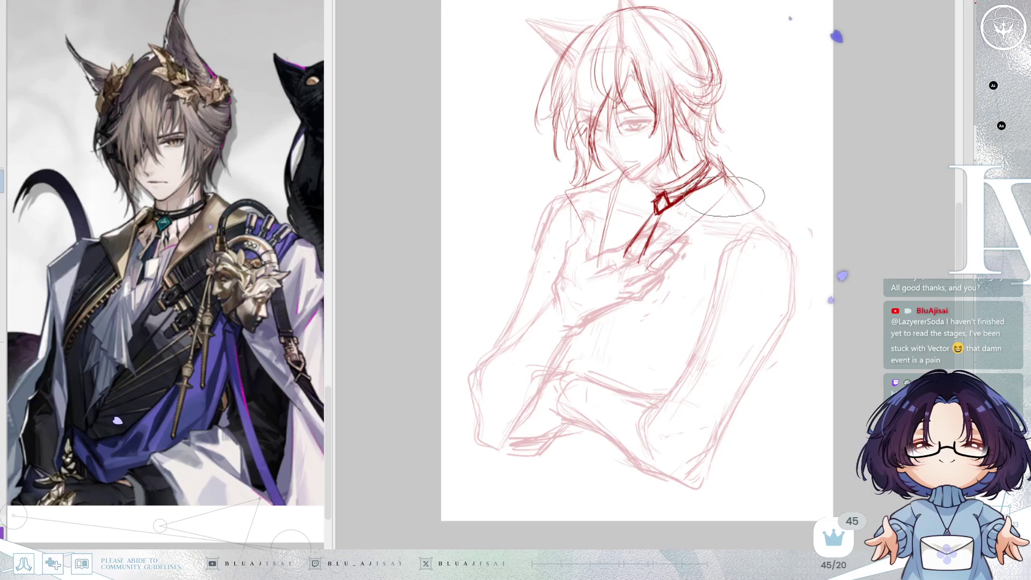
pyautogui.moveTo(723, 179); pyautogui.dragTo(644, 264)
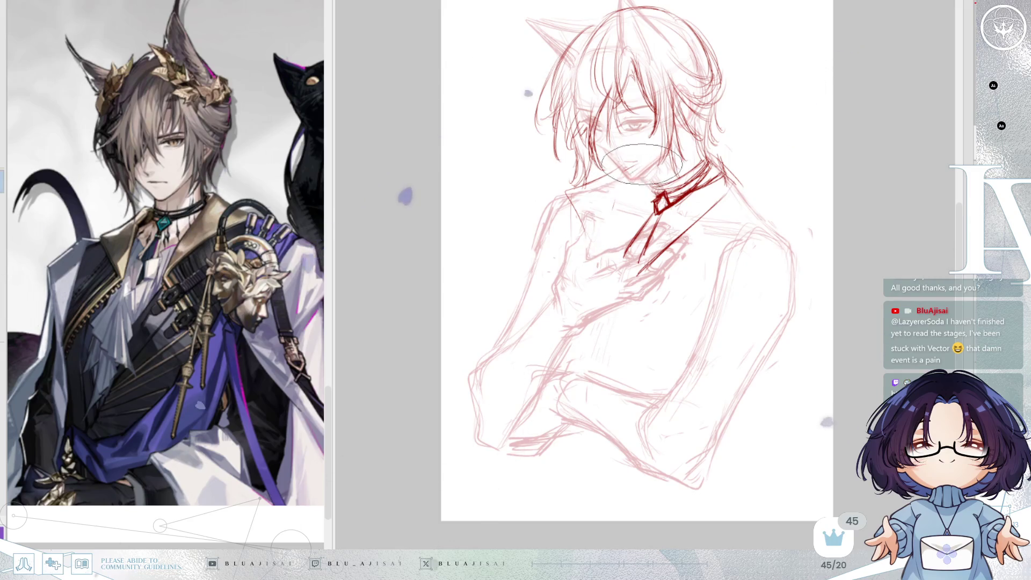
# Step: Draw two dark-red lapel strokes running from the chin down the chest
pyautogui.moveTo(618, 181); pyautogui.dragTo(600, 268)
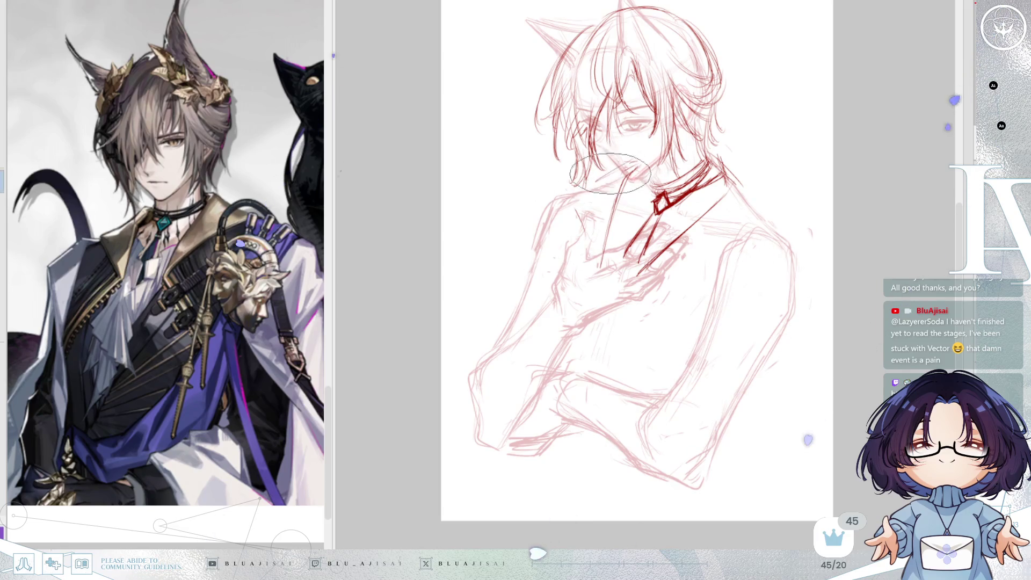
pyautogui.moveTo(579, 199); pyautogui.dragTo(586, 260)
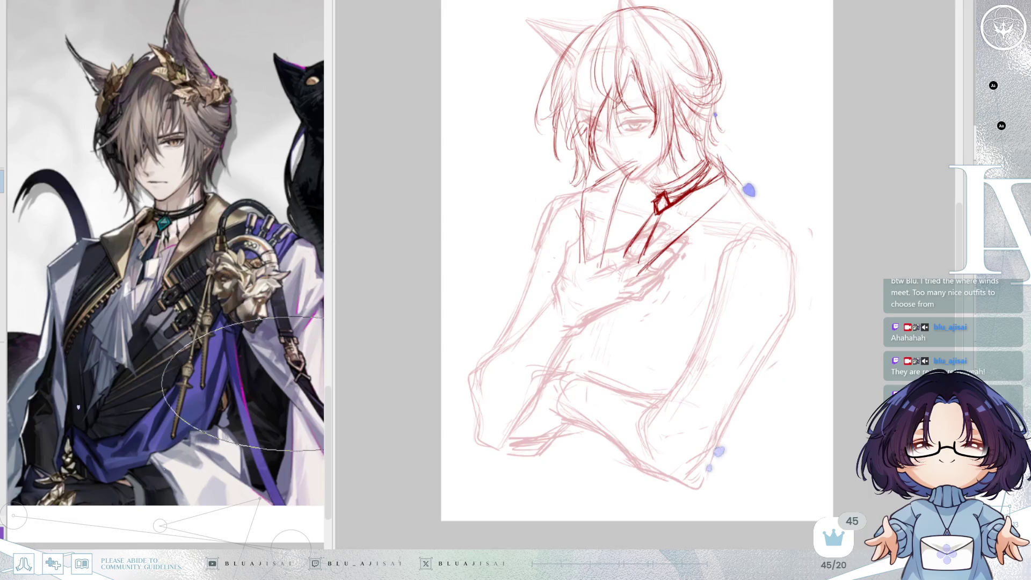
pyautogui.scroll(-2, 235, 451)
pyautogui.scroll(3, 234, 451)
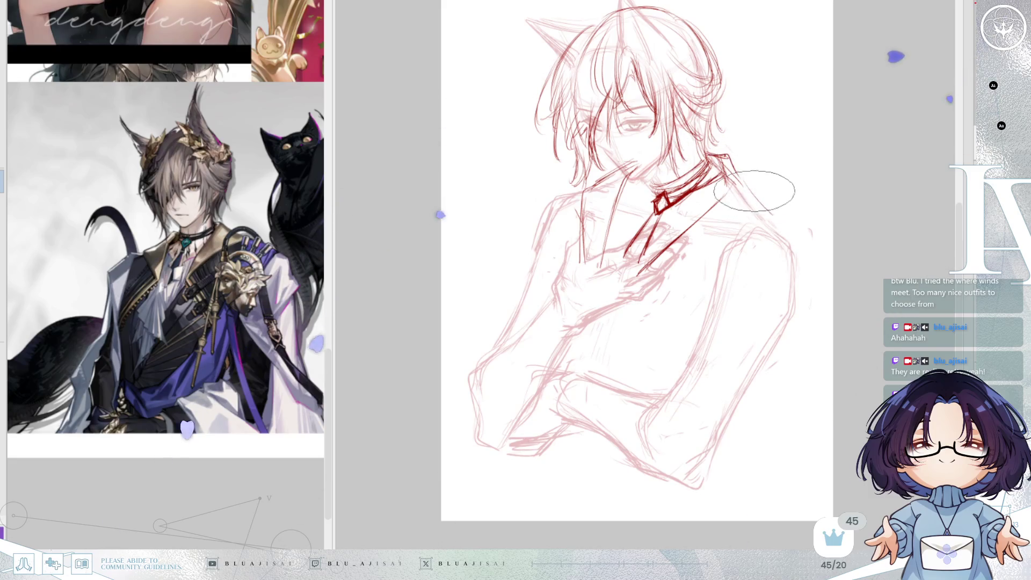
# Step: Redraw a longer chest-to-shoulder line, refine the collar, add the coat edge, and mirror the view
pyautogui.hotkey('ctrl', 'z')
pyautogui.moveTo(671, 262); pyautogui.dragTo(775, 225)
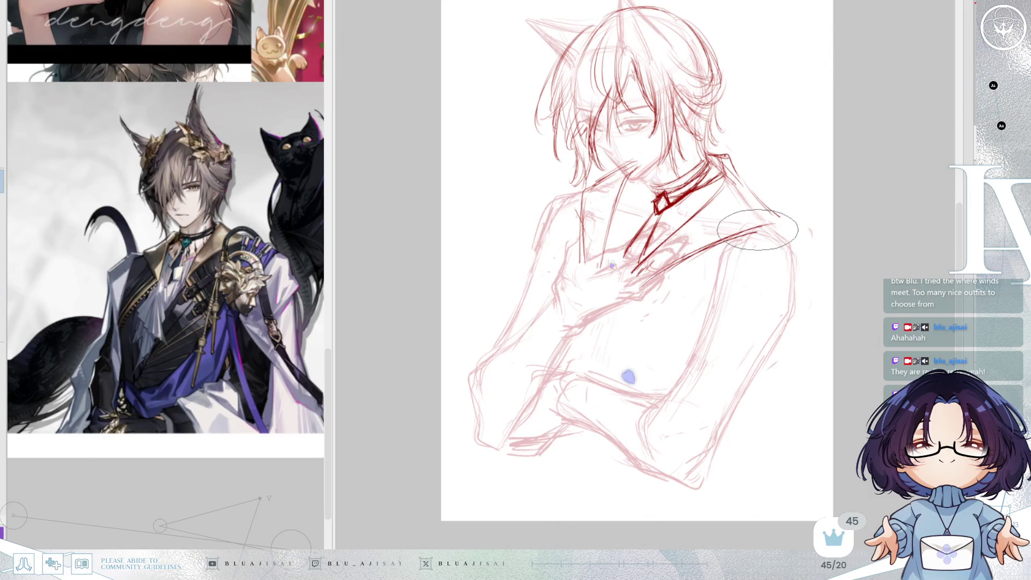
pyautogui.moveTo(657, 267)
pyautogui.mouseDown()
pyautogui.moveTo(638, 252)
pyautogui.moveTo(702, 215)
pyautogui.moveTo(693, 204)
pyautogui.mouseUp()
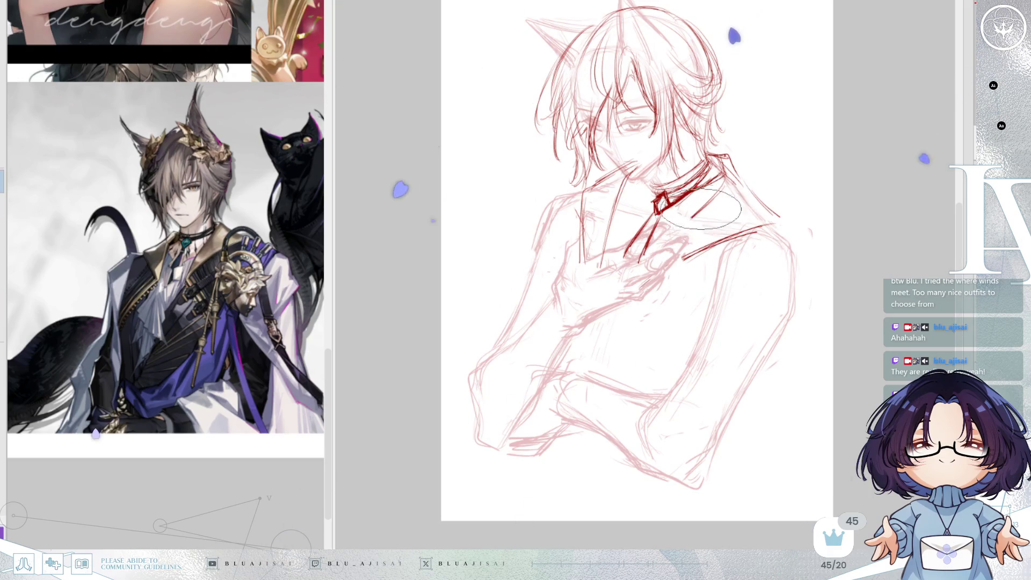
pyautogui.moveTo(666, 257)
pyautogui.mouseDown()
pyautogui.moveTo(617, 218)
pyautogui.moveTo(594, 234)
pyautogui.moveTo(604, 243)
pyautogui.mouseUp()
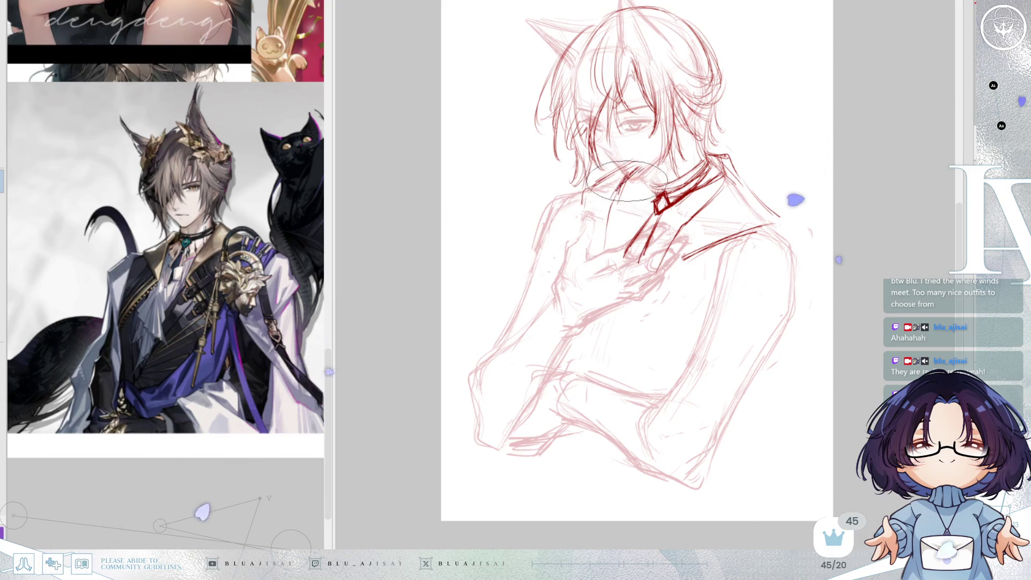
pyautogui.moveTo(631, 182); pyautogui.dragTo(604, 236)
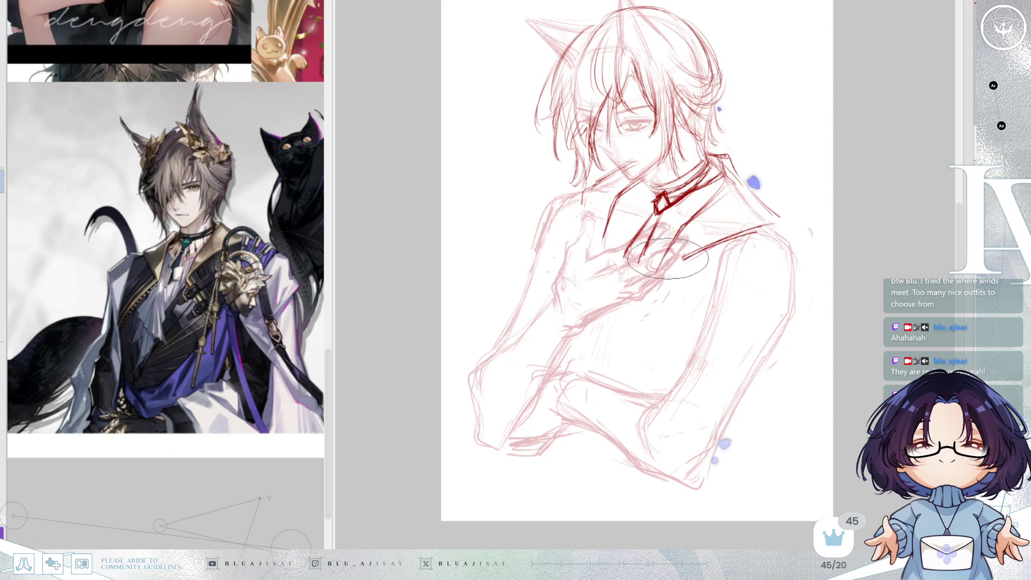
pyautogui.press('h')
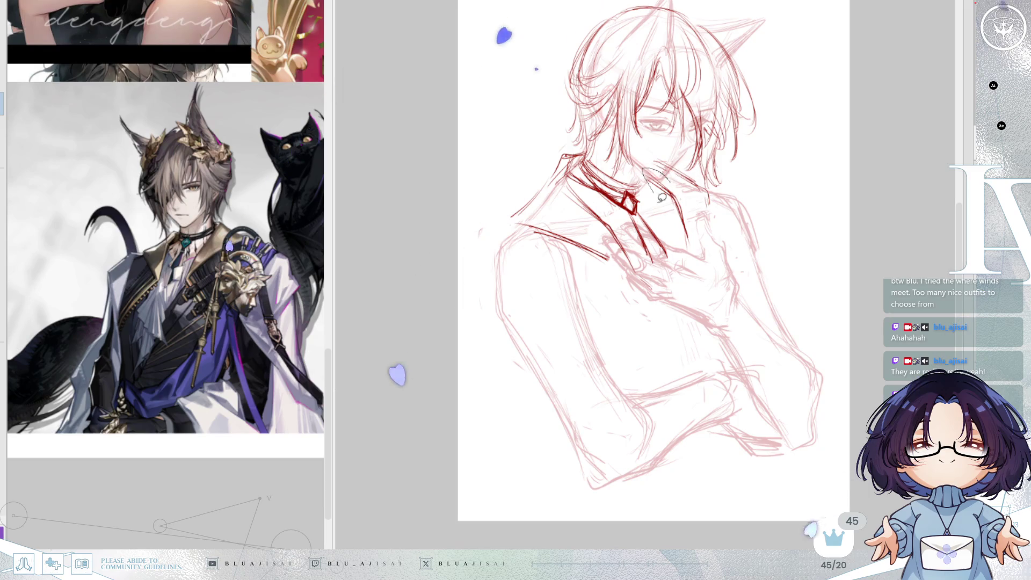
pyautogui.moveTo(702, 204); pyautogui.dragTo(693, 212)
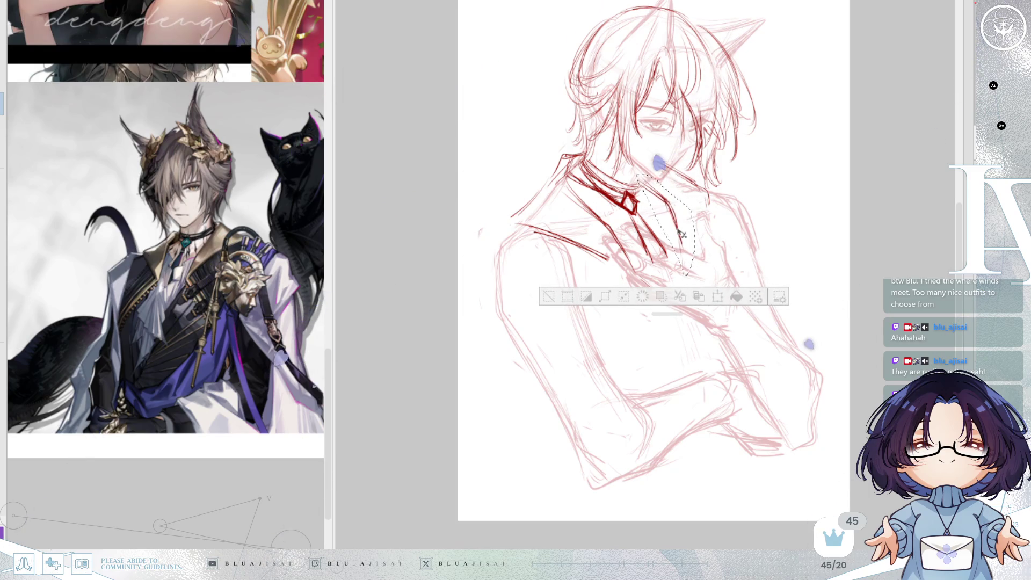
pyautogui.hotkey('ctrl', 'd')
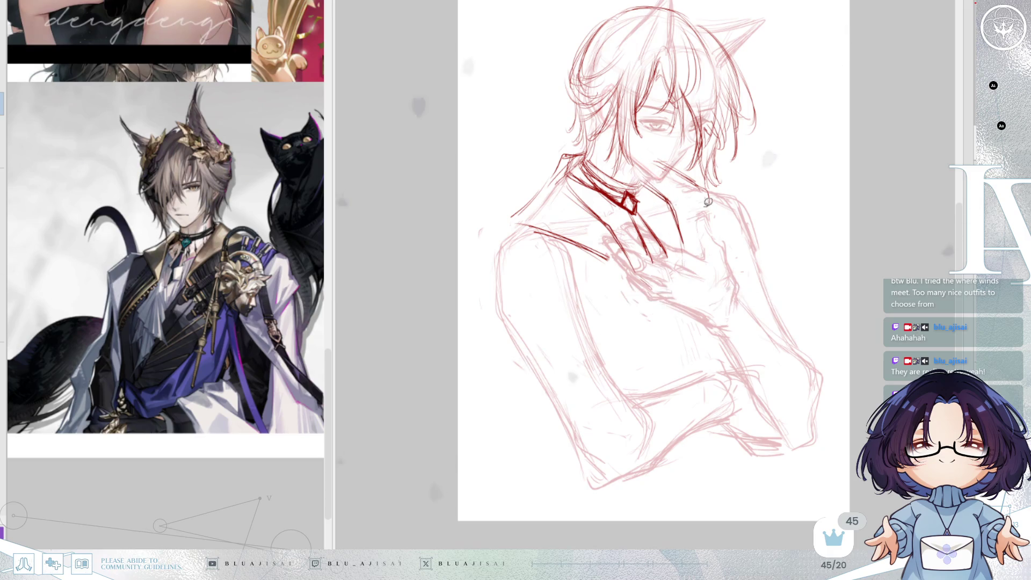
pyautogui.press('h')
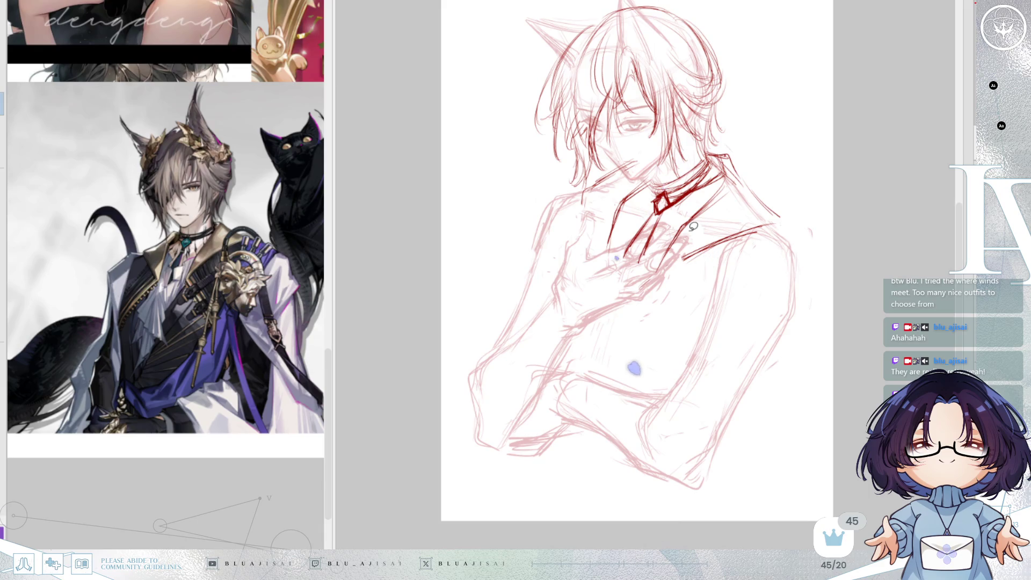
pyautogui.press('h')
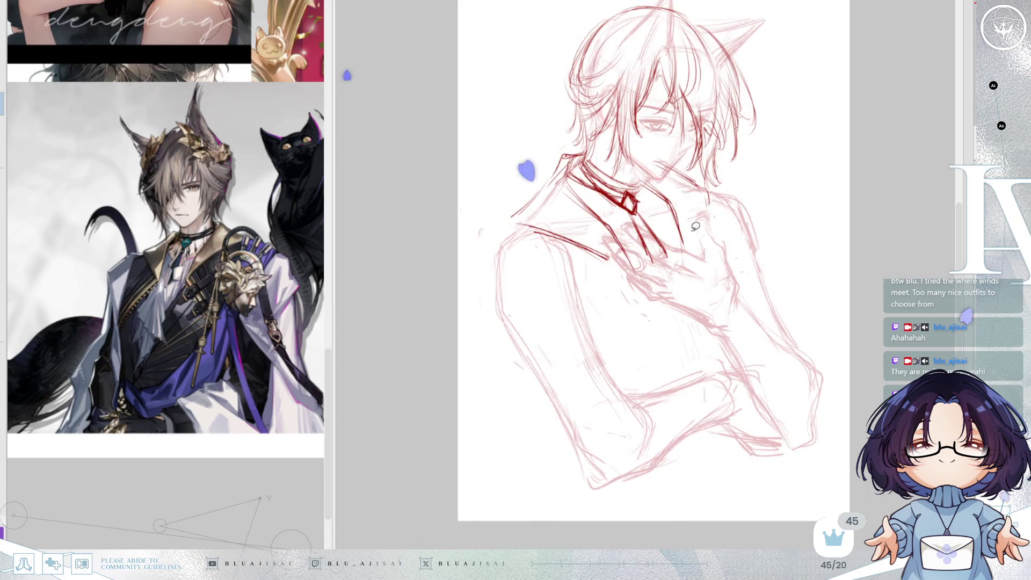
# Step: Flip the view back and draw the left lapel edge, its peaked point and shoulder contour
pyautogui.press('h')
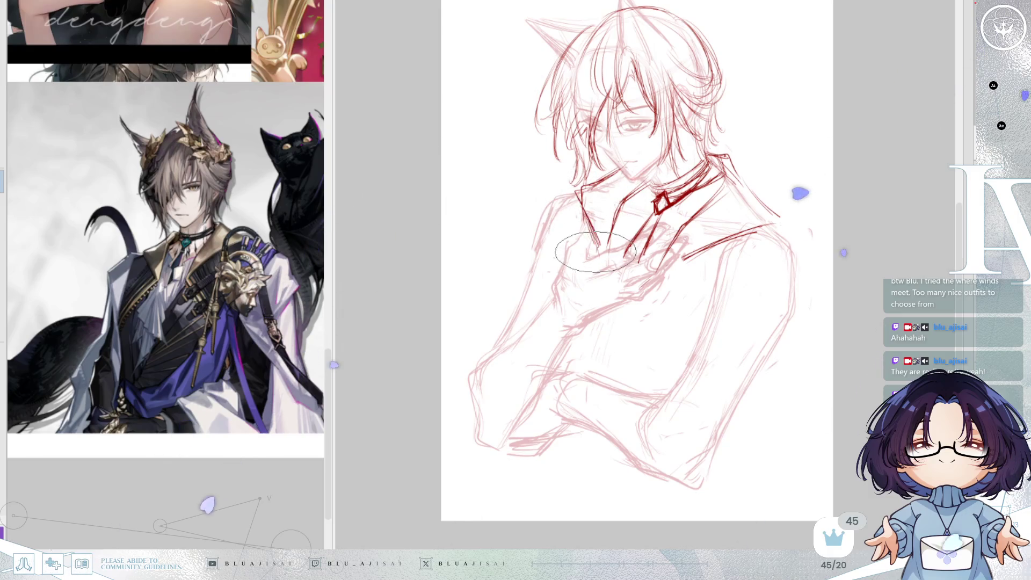
pyautogui.moveTo(591, 255); pyautogui.dragTo(517, 300)
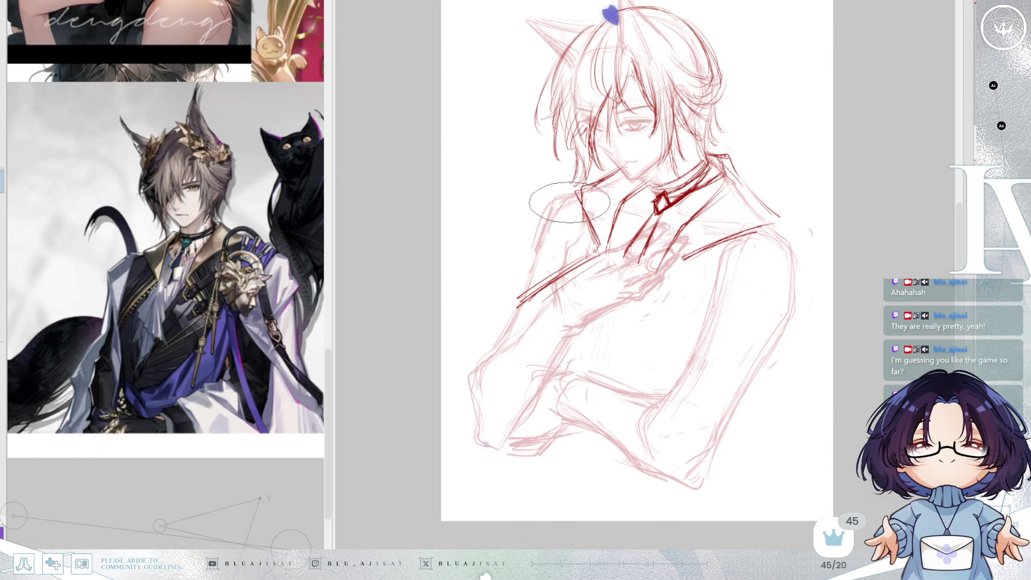
pyautogui.moveTo(497, 229); pyautogui.dragTo(542, 189)
pyautogui.moveTo(507, 241); pyautogui.dragTo(523, 308)
pyautogui.moveTo(494, 241); pyautogui.dragTo(546, 355)
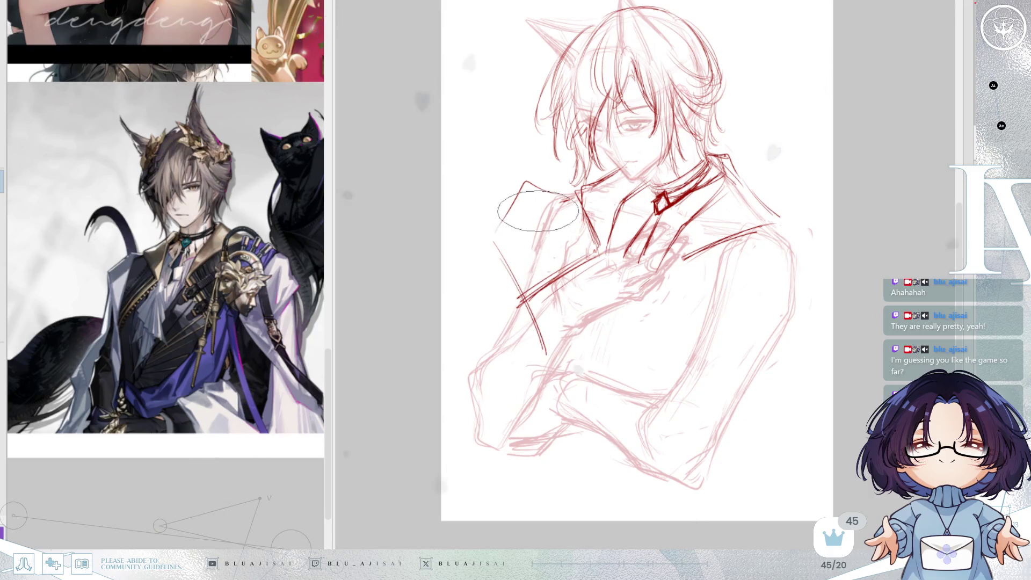
# Step: Draw the sleeve lines down the arm, curve the lapel edge, and refine the forearm strokes
pyautogui.moveTo(537, 226); pyautogui.dragTo(551, 341)
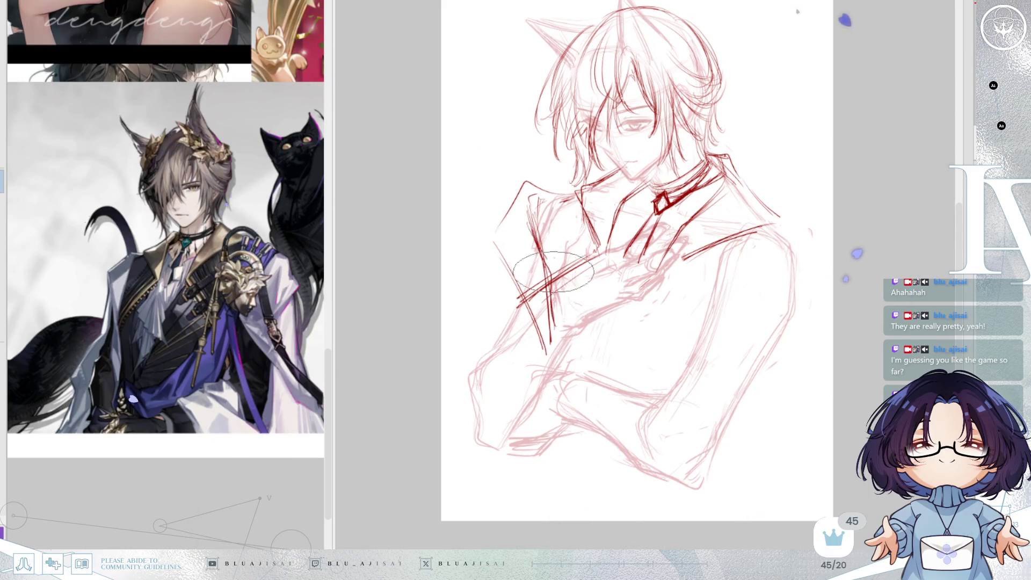
pyautogui.moveTo(516, 287); pyautogui.dragTo(496, 234)
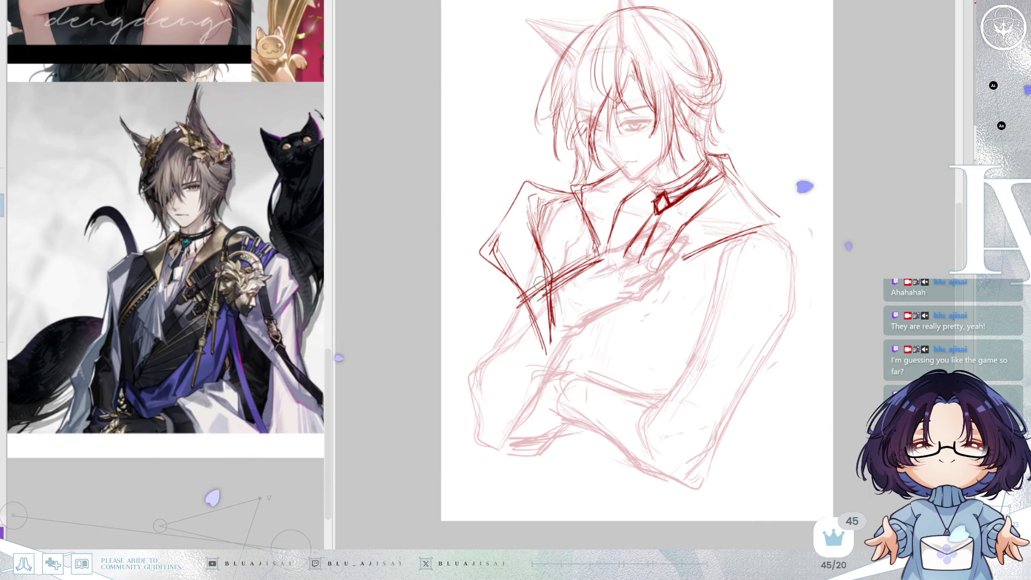
pyautogui.moveTo(545, 297); pyautogui.dragTo(547, 343)
pyautogui.moveTo(551, 279); pyautogui.dragTo(549, 340)
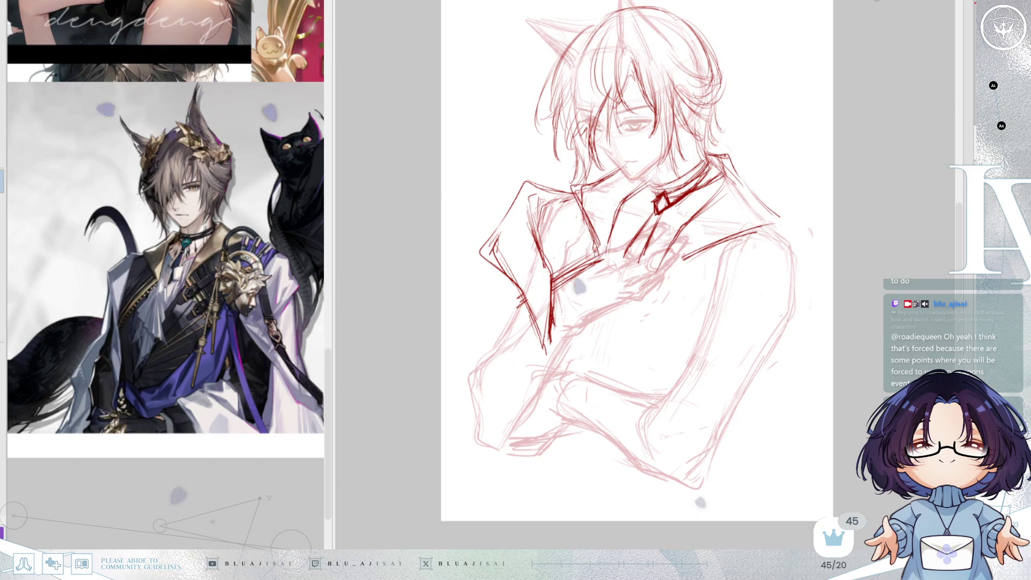
# Step: Ink the dark-red right coat lapel on the horizontally flipped canvas, then unflip and zoom back in
pyautogui.hotkey('ctrl', '-')
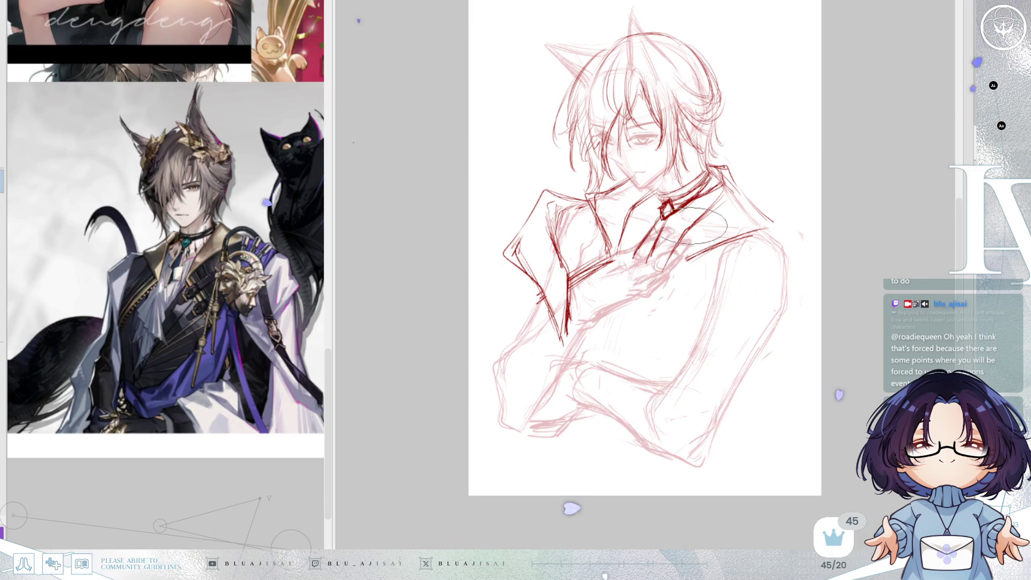
pyautogui.press('h')
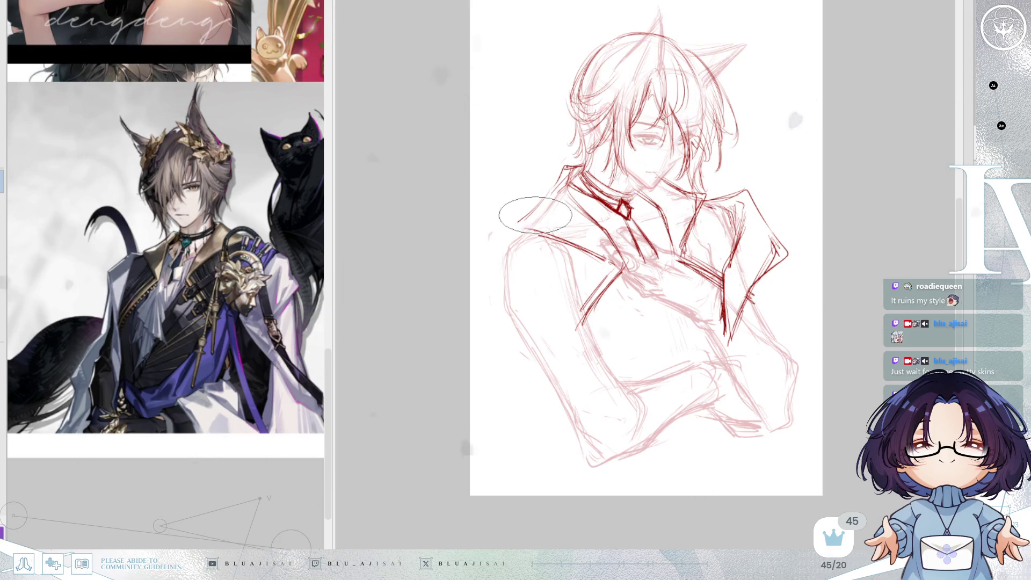
pyautogui.press('h')
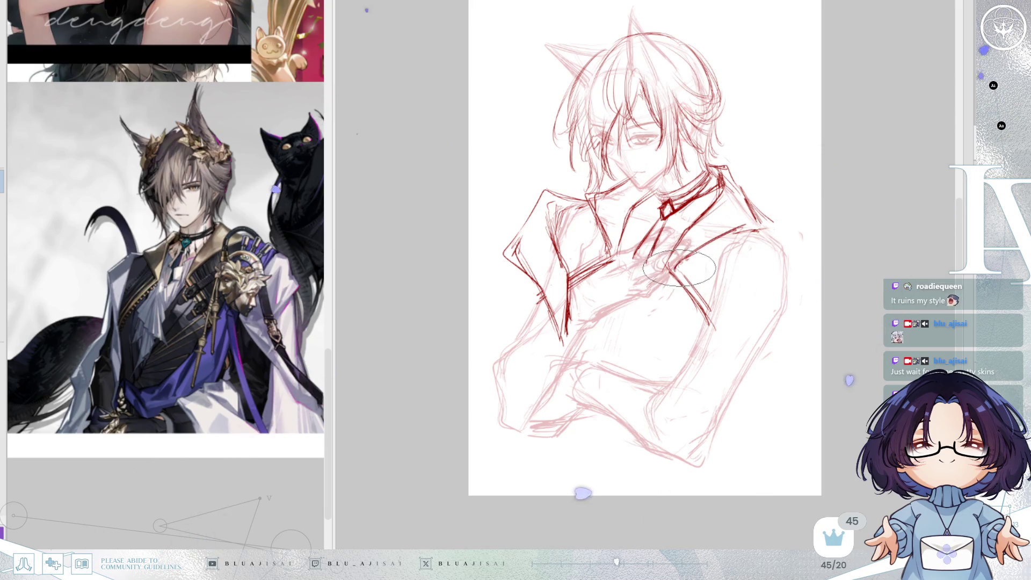
pyautogui.hotkey('ctrl', '+')
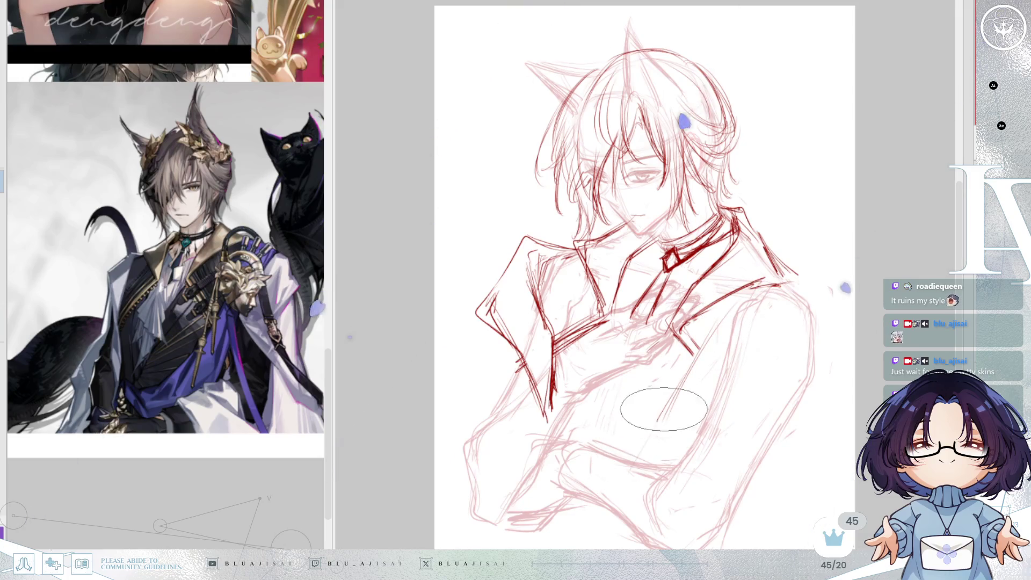
# Step: Ink dark-red sleeve and fold lines across the chest and down the right arm
pyautogui.moveTo(677, 388); pyautogui.dragTo(605, 532)
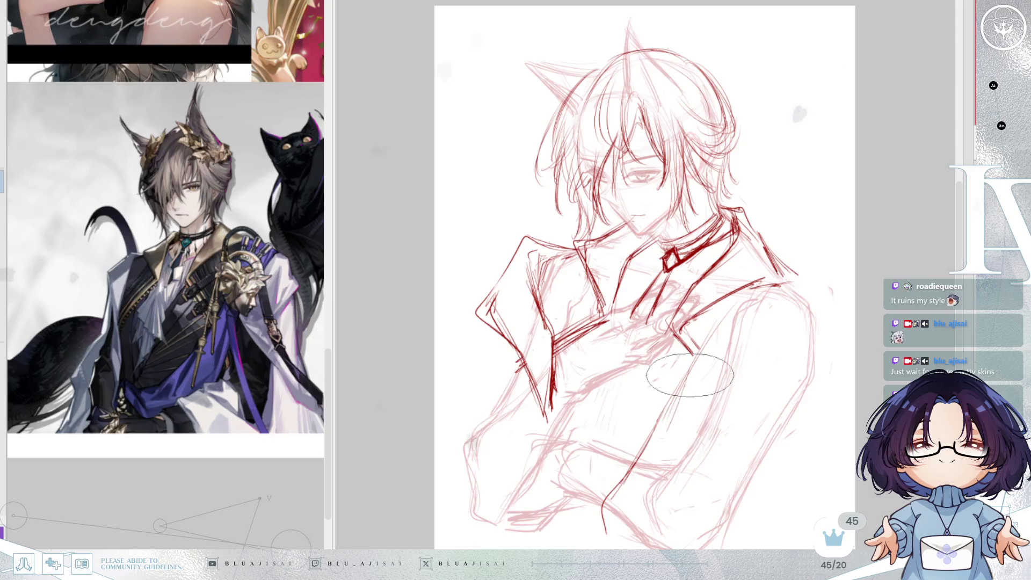
pyautogui.moveTo(651, 418); pyautogui.dragTo(640, 513)
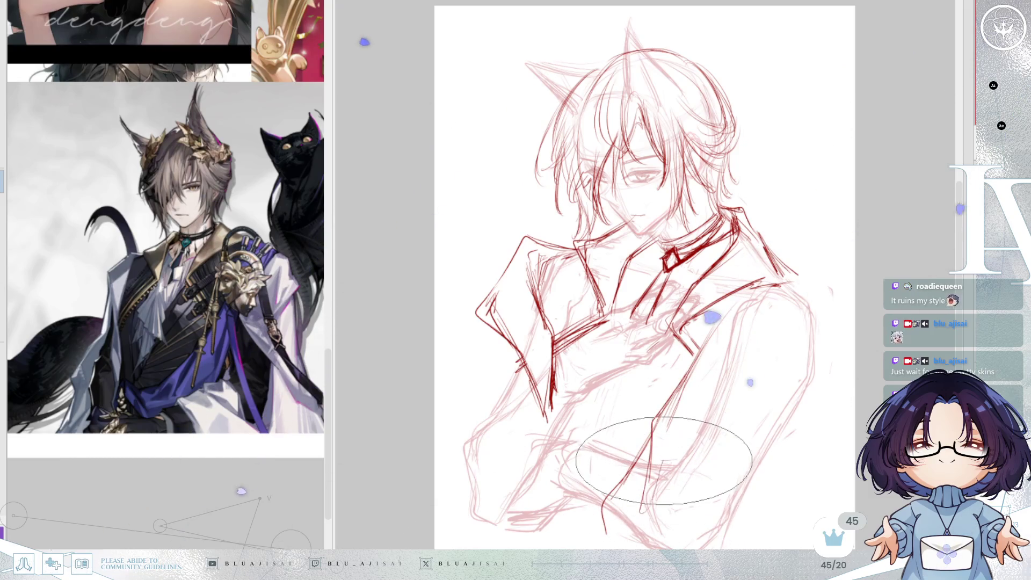
pyautogui.moveTo(690, 440); pyautogui.dragTo(636, 499)
pyautogui.moveTo(638, 458); pyautogui.dragTo(593, 484)
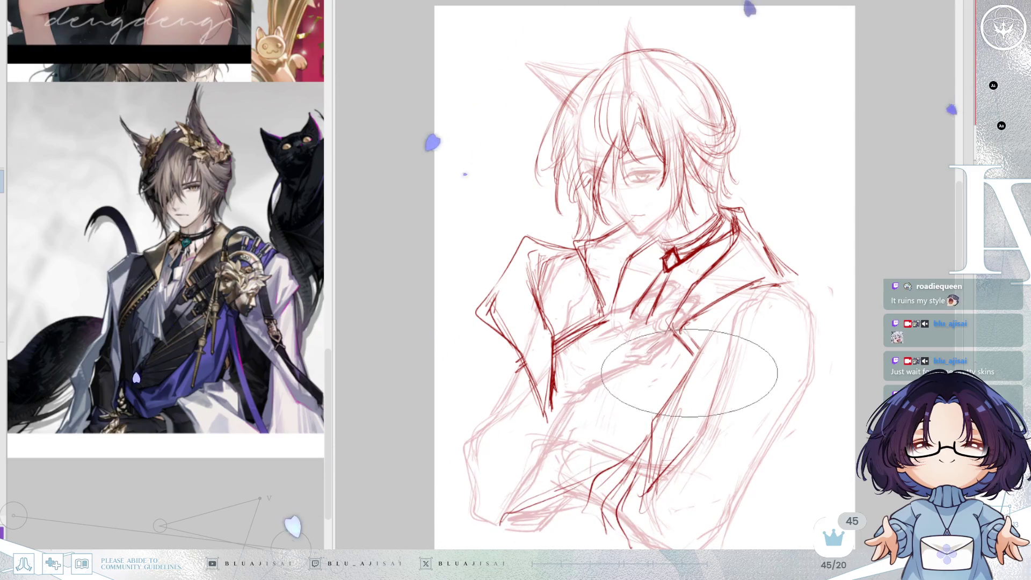
pyautogui.moveTo(534, 469); pyautogui.dragTo(553, 495)
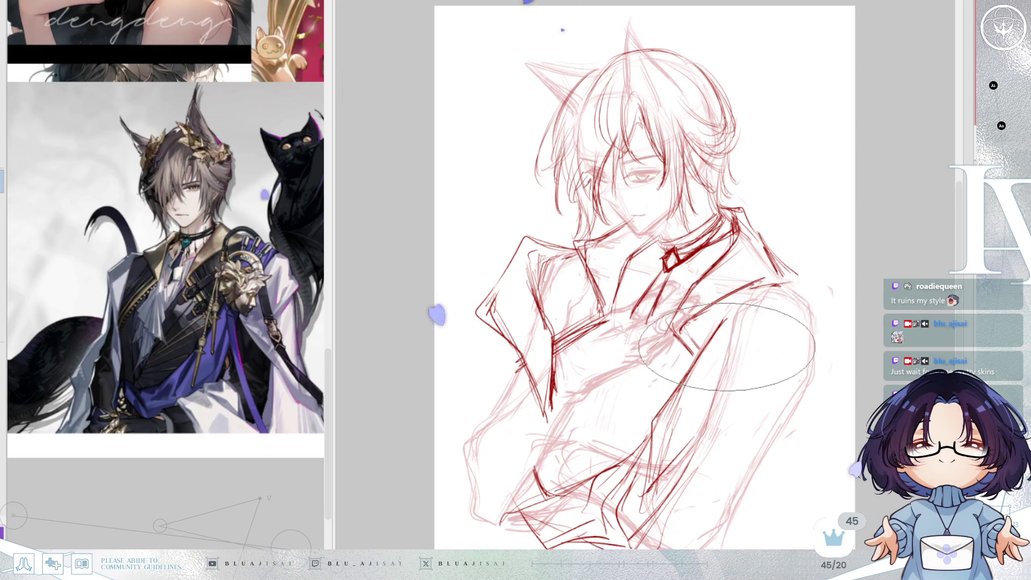
pyautogui.moveTo(726, 317); pyautogui.dragTo(727, 448)
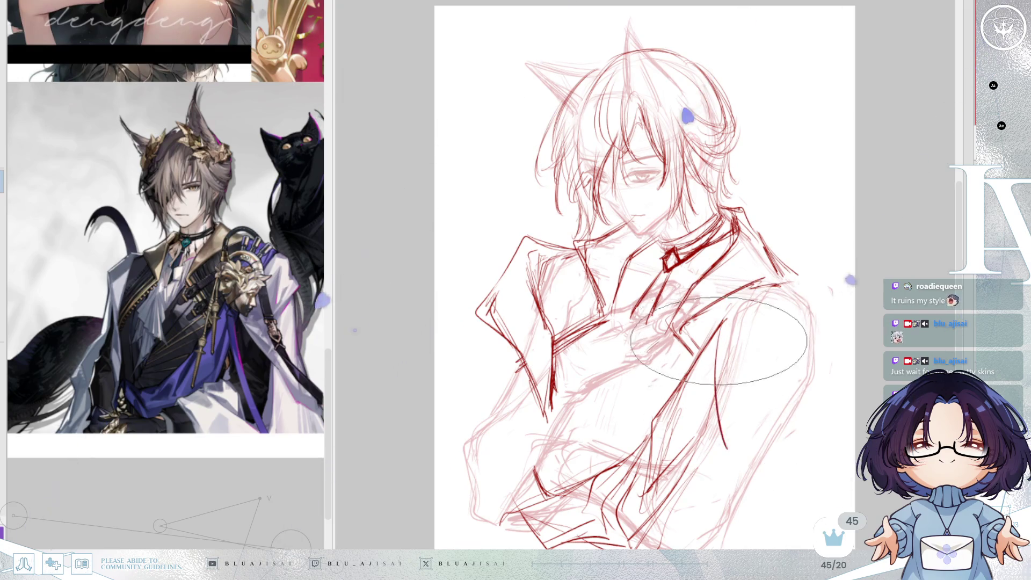
pyautogui.moveTo(774, 535); pyautogui.dragTo(731, 456)
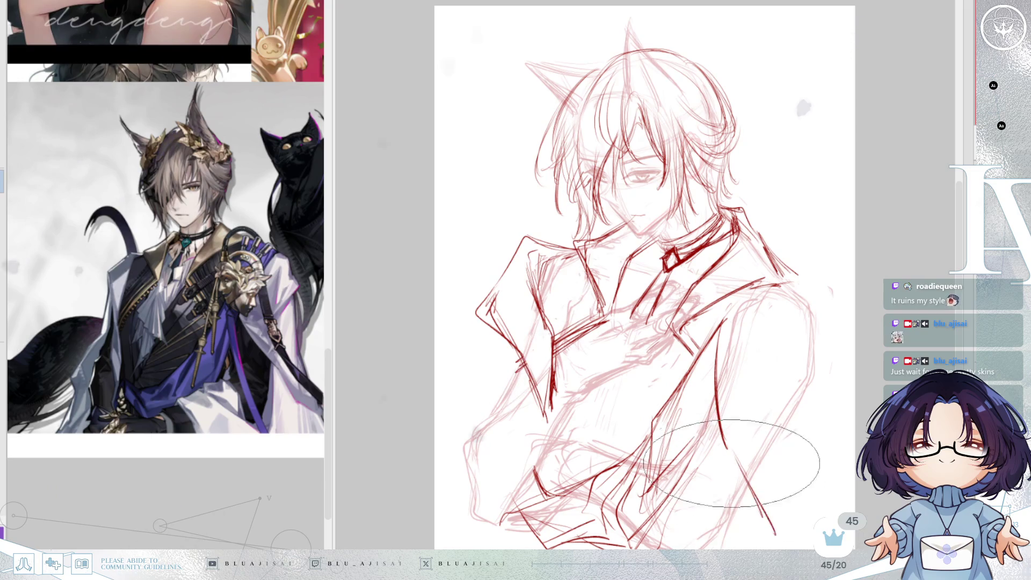
# Step: On the mirrored view, ink lines down the other sleeve, then unflip and ink the outer sleeve edge
pyautogui.press('h')
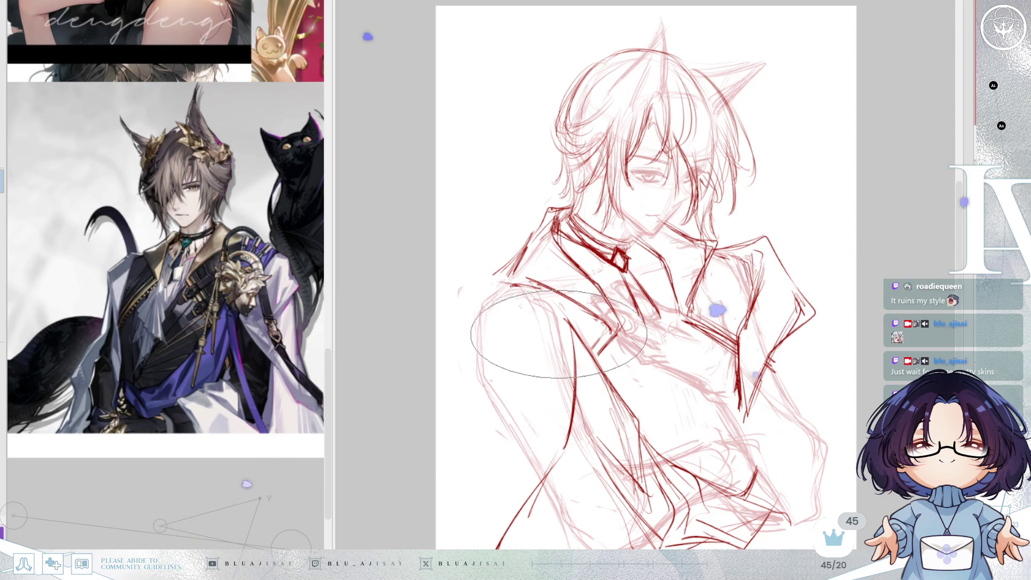
pyautogui.moveTo(557, 321); pyautogui.dragTo(560, 419)
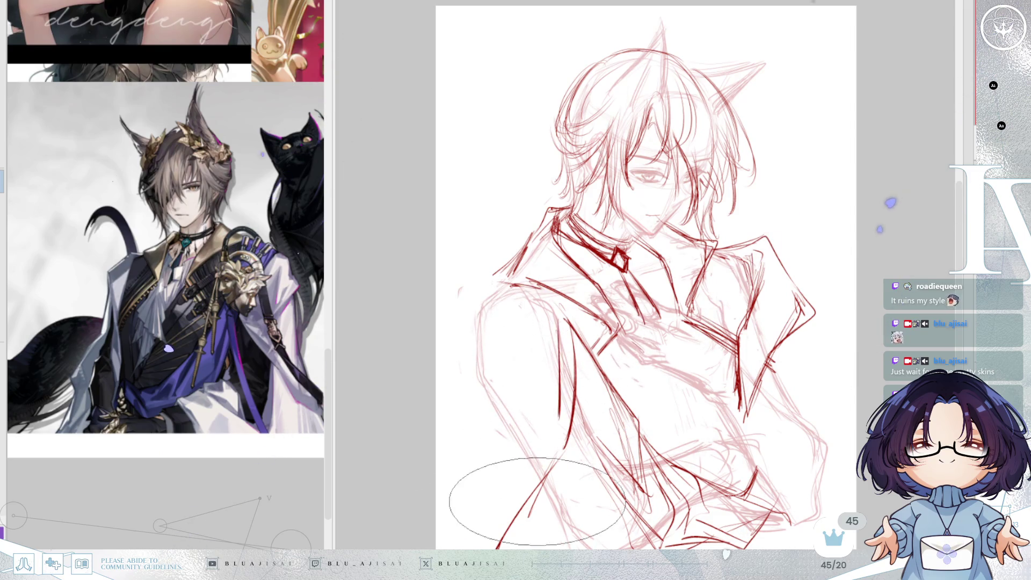
pyautogui.moveTo(537, 545); pyautogui.dragTo(563, 462)
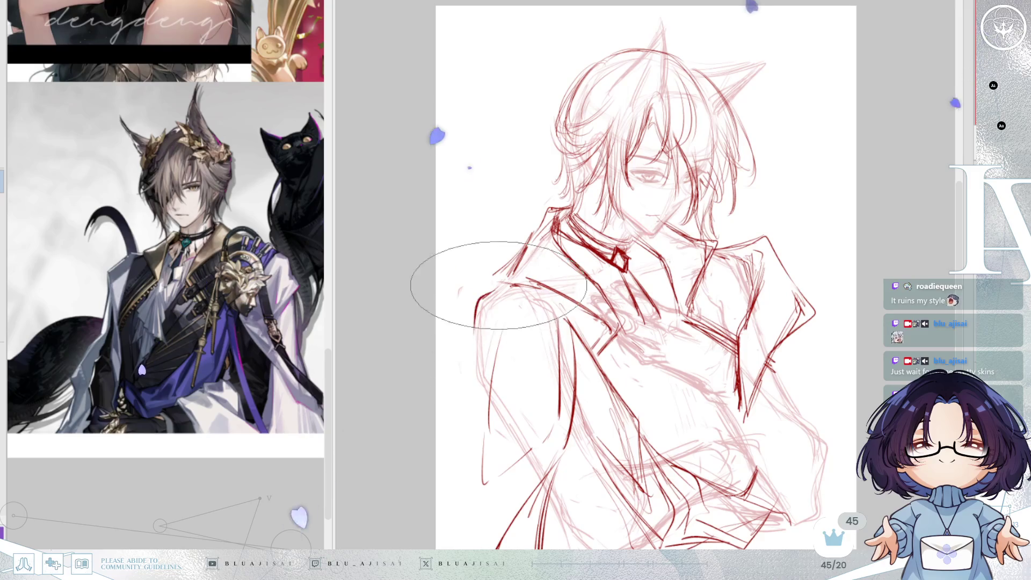
pyautogui.press('h')
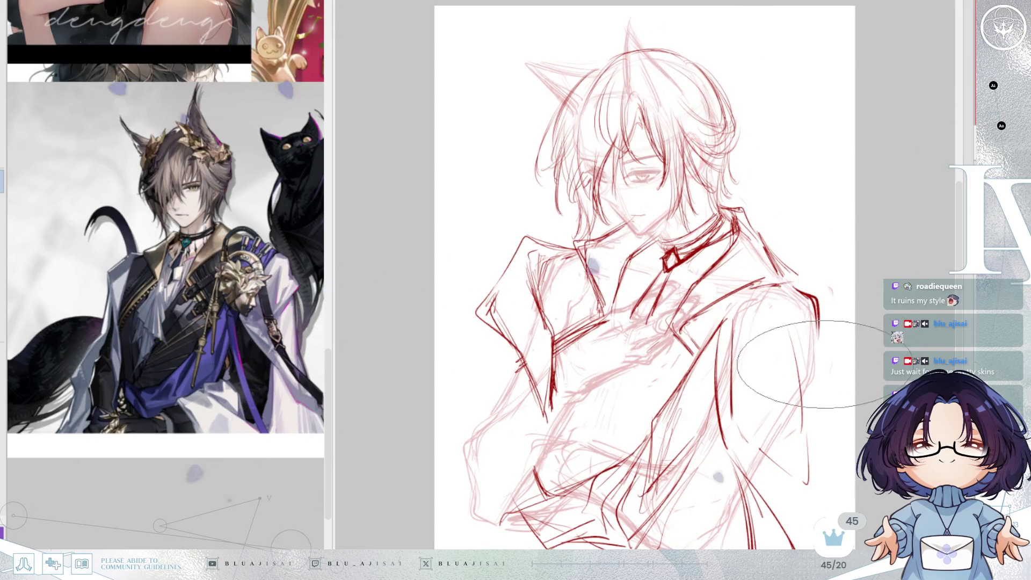
pyautogui.moveTo(821, 322); pyautogui.dragTo(819, 403)
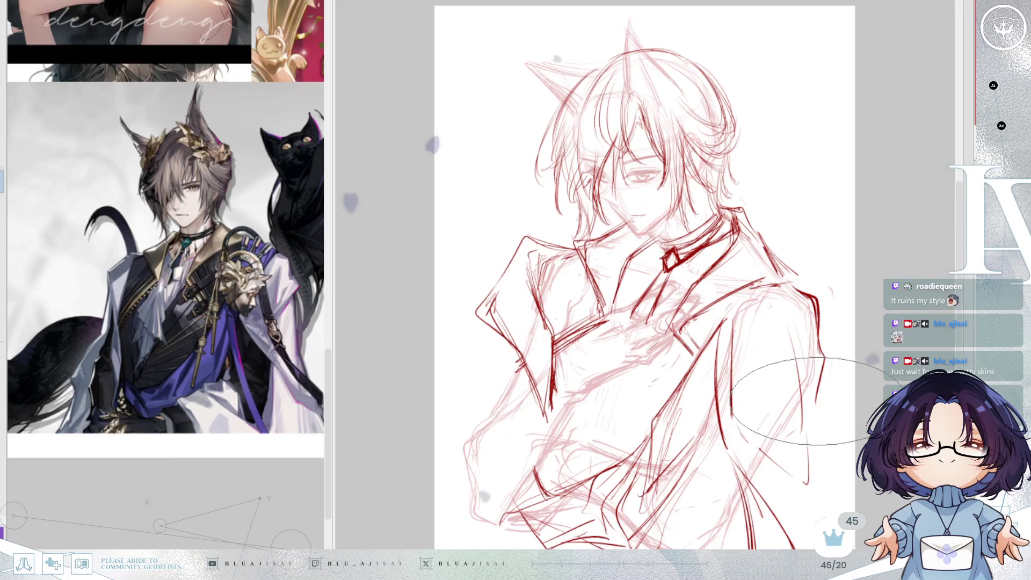
pyautogui.press('[')
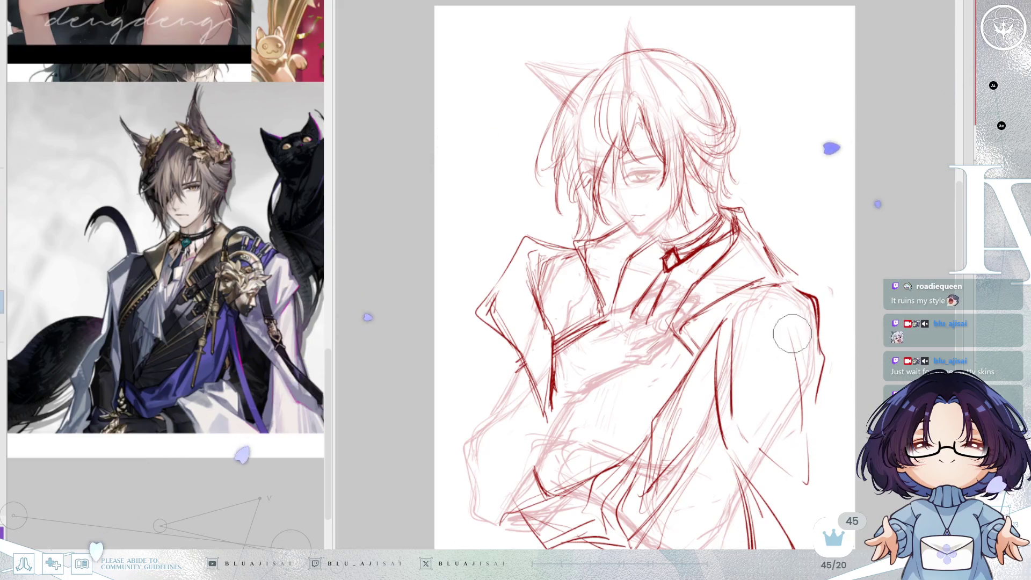
# Step: Add a curved sleeve stroke, then on the mirrored view draw long lines down the sleeve
pyautogui.moveTo(737, 332); pyautogui.dragTo(756, 387)
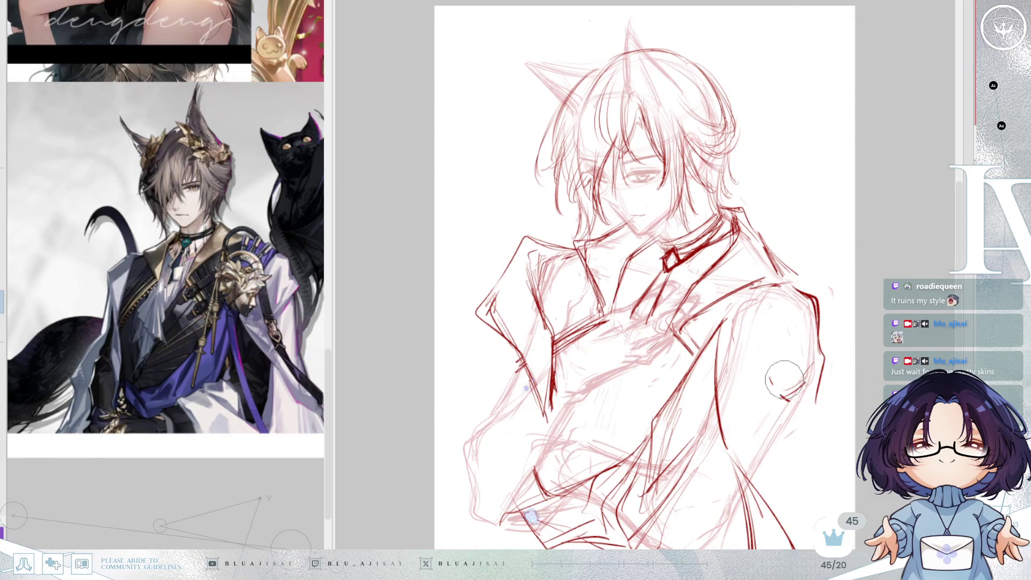
pyautogui.press('h')
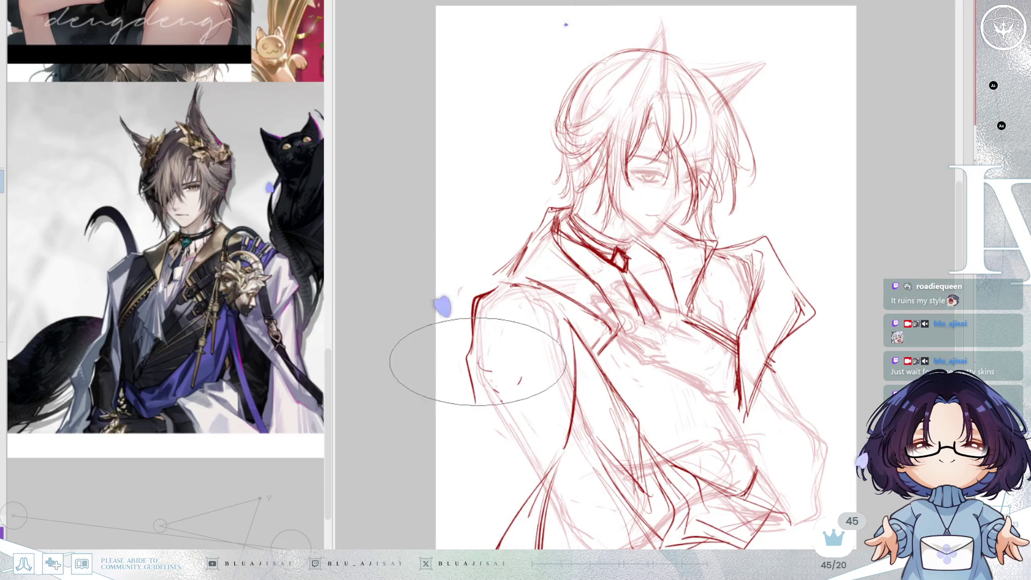
pyautogui.moveTo(482, 373); pyautogui.dragTo(556, 325)
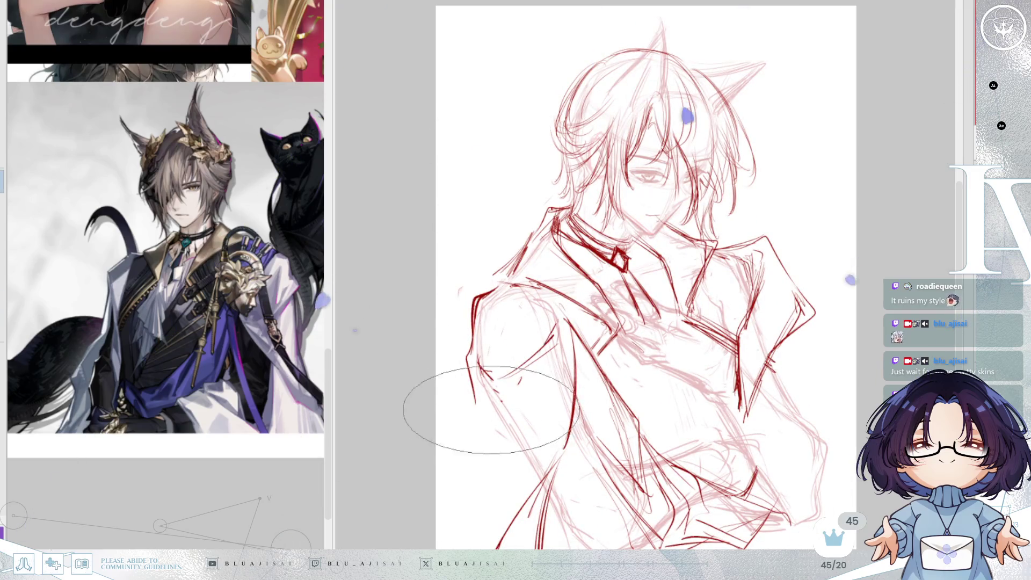
pyautogui.moveTo(560, 399); pyautogui.dragTo(492, 502)
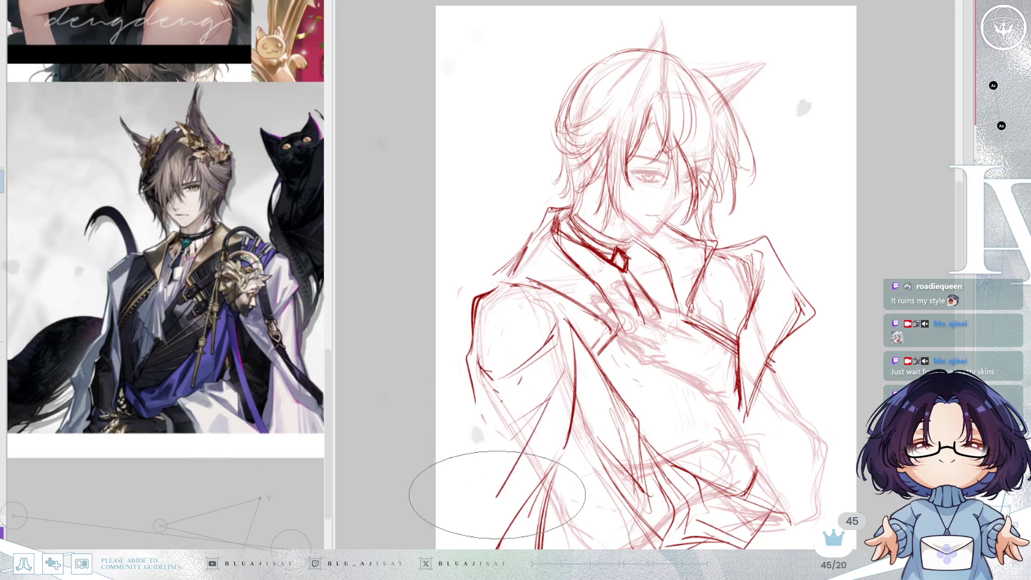
pyautogui.press('h')
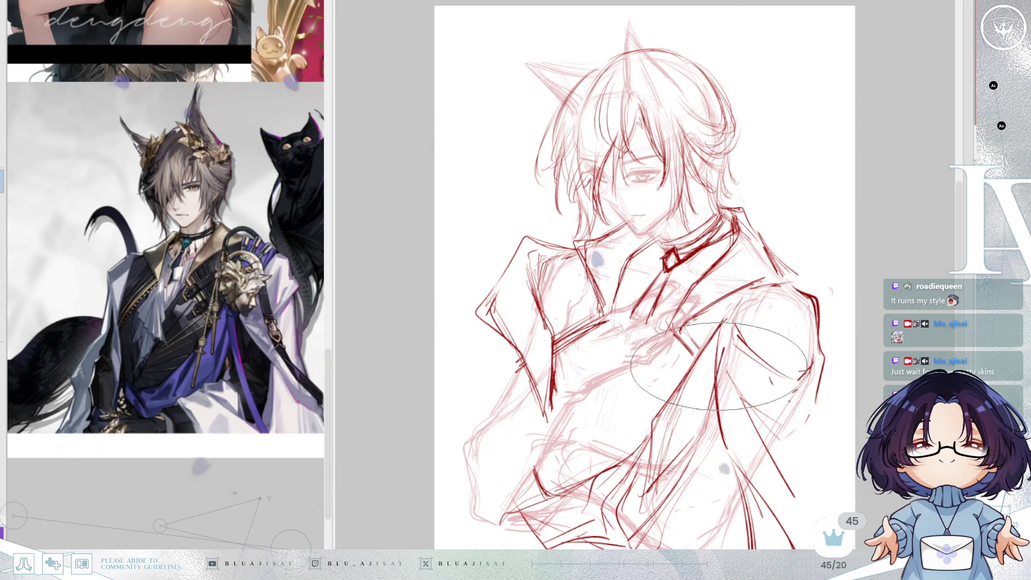
# Step: With the flat brush, darken the raised shoulder point and ink the sleeve and coat edges
pyautogui.press('e')
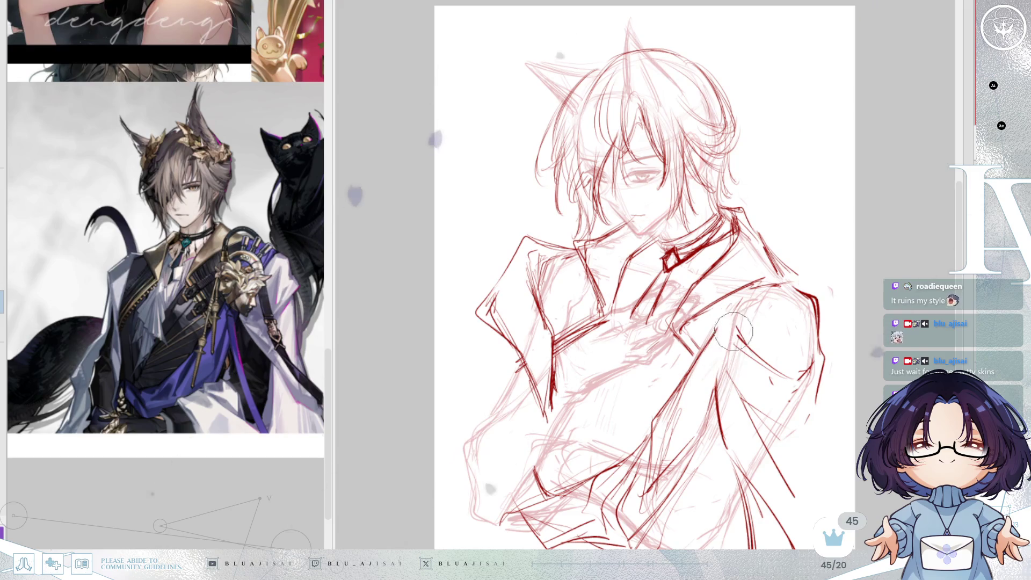
pyautogui.press('e')
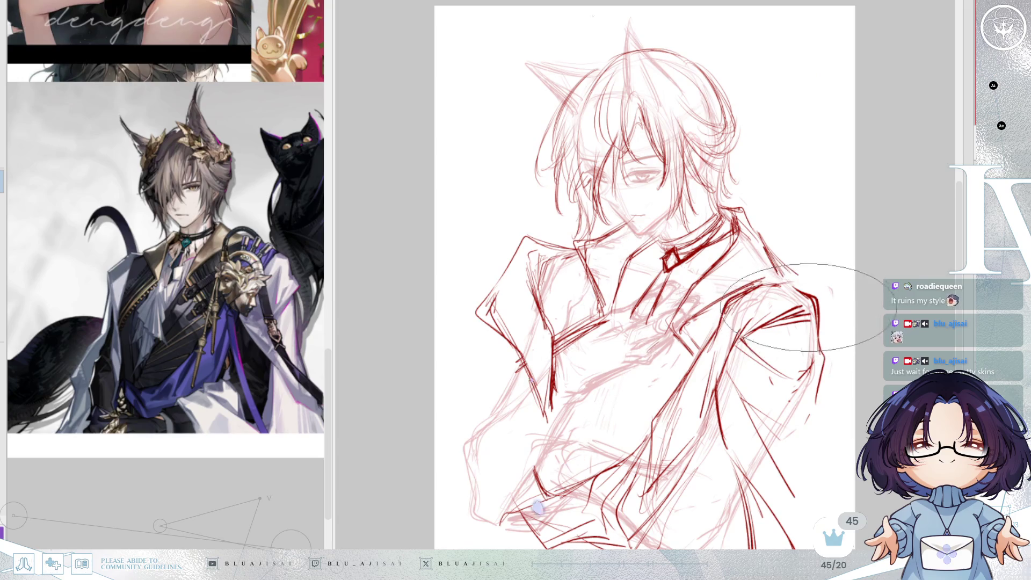
pyautogui.press('e')
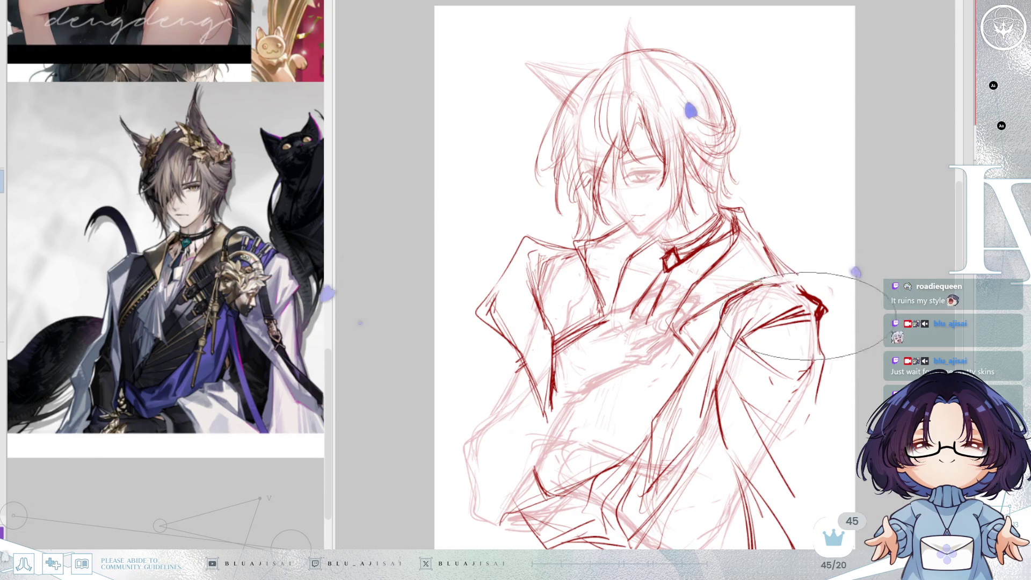
pyautogui.moveTo(800, 295); pyautogui.dragTo(804, 308)
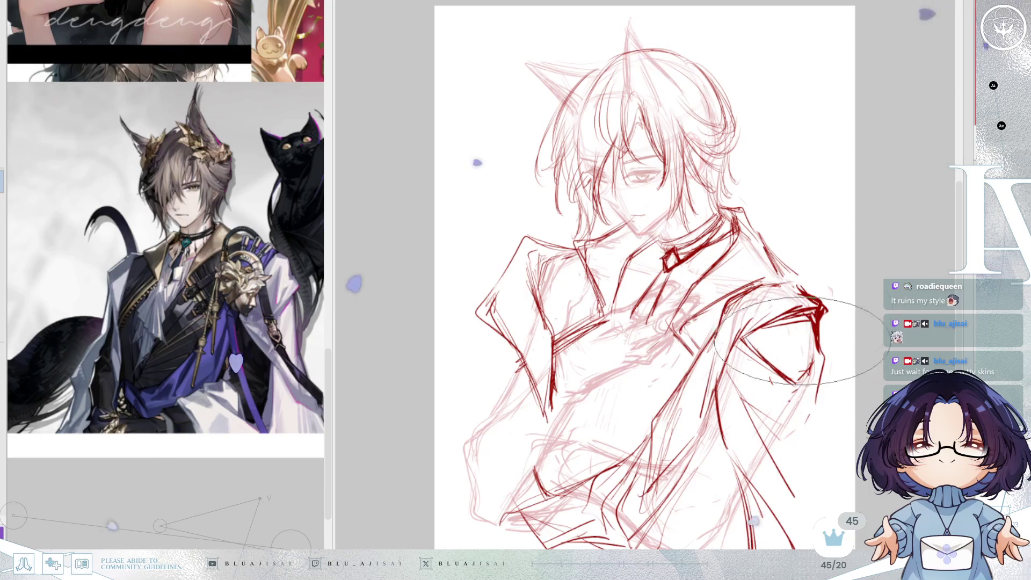
pyautogui.press('h')
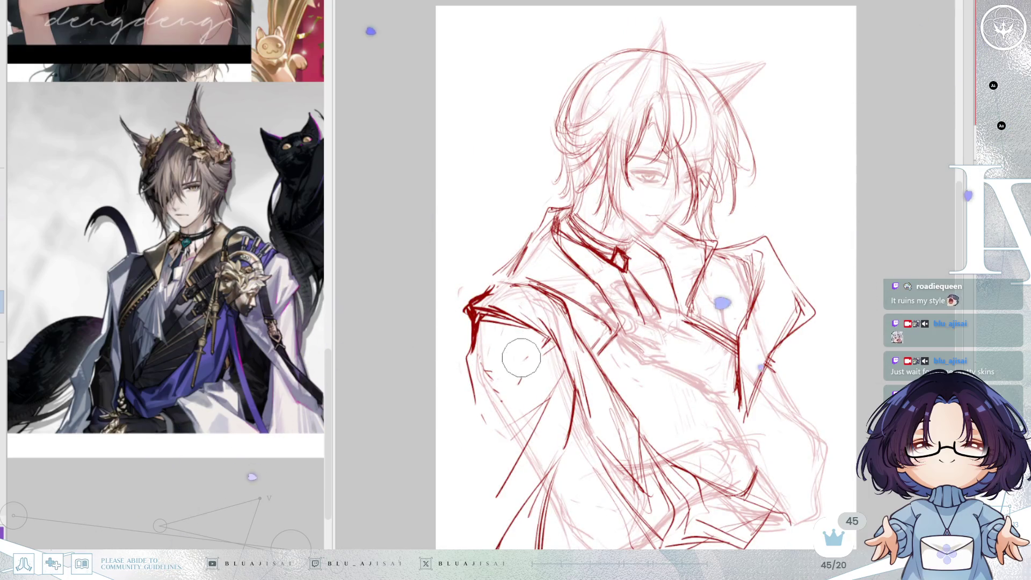
pyautogui.moveTo(539, 339); pyautogui.dragTo(529, 384)
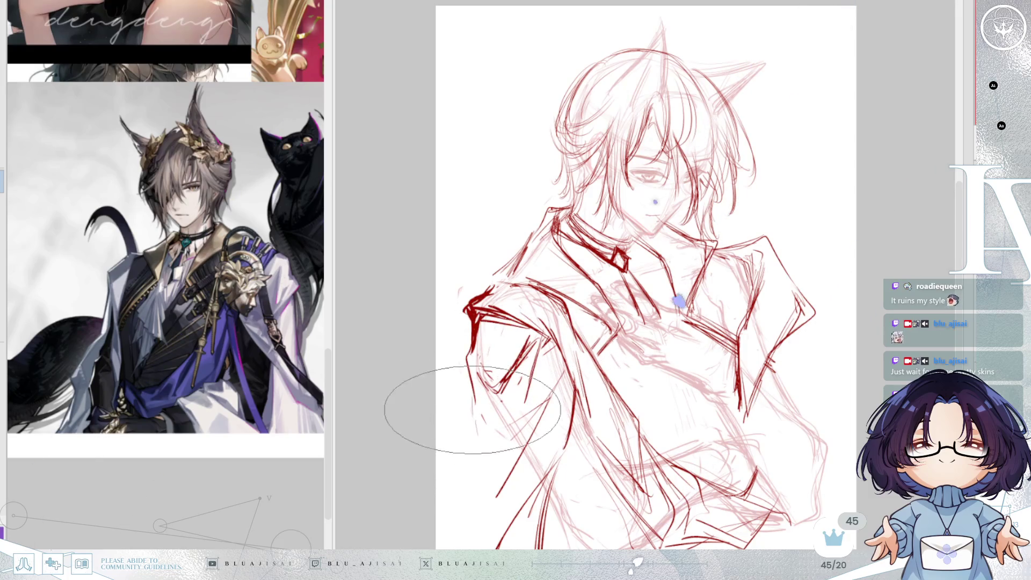
pyautogui.moveTo(468, 439); pyautogui.dragTo(446, 546)
pyautogui.moveTo(454, 482); pyautogui.dragTo(448, 547)
pyautogui.moveTo(456, 484); pyautogui.dragTo(442, 545)
pyautogui.moveTo(568, 375); pyautogui.dragTo(493, 546)
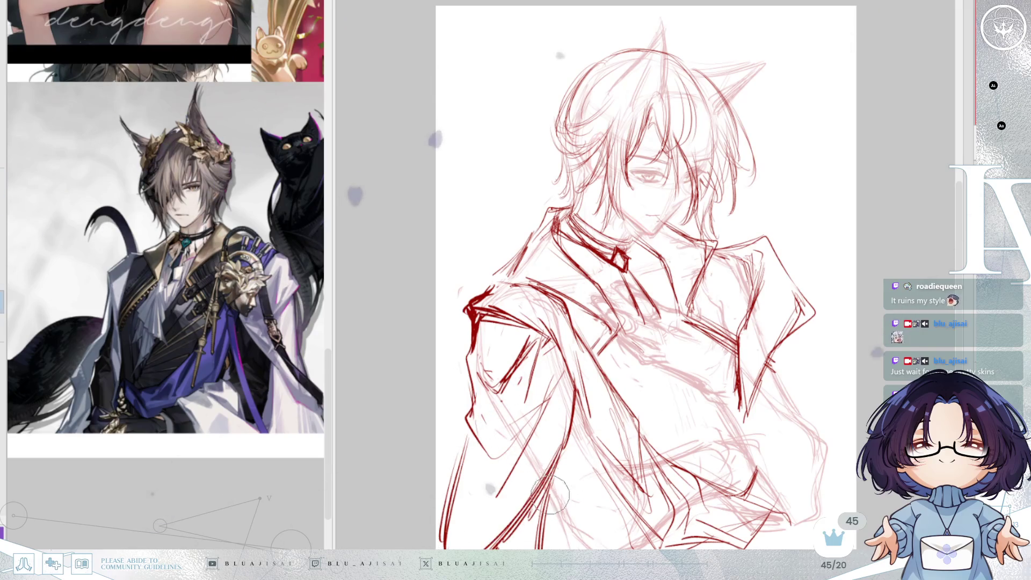
pyautogui.moveTo(565, 429); pyautogui.dragTo(541, 487)
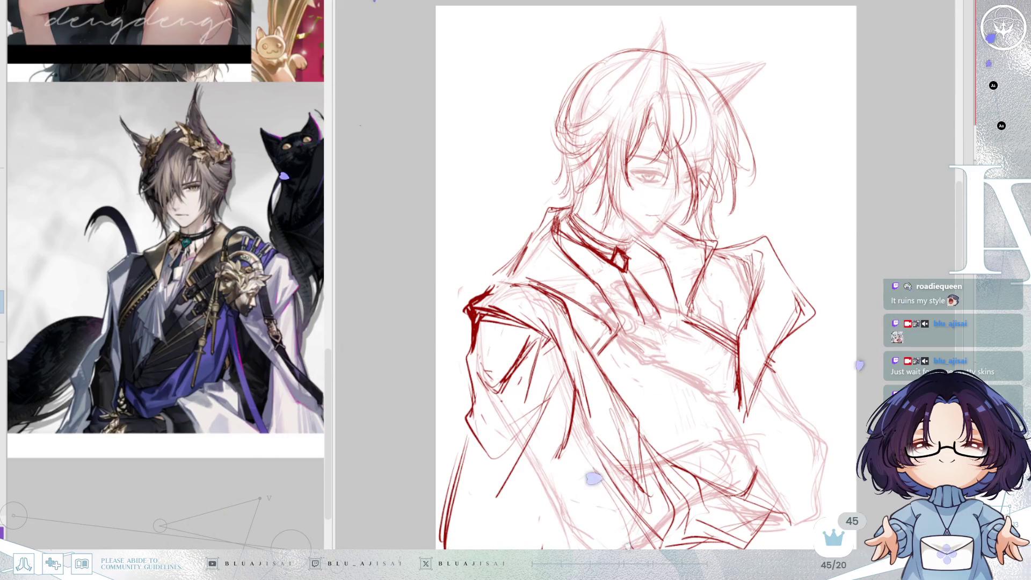
# Step: Erase stray strokes at the lower-left coat with a large eraser and unflip the view
pyautogui.press(']')
pyautogui.press(']')
pyautogui.press(']')
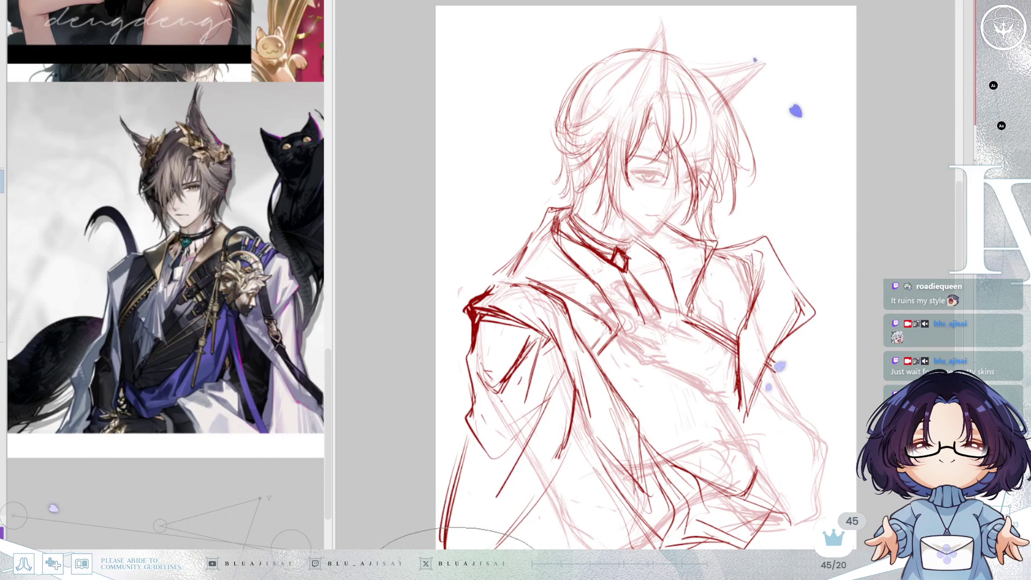
pyautogui.moveTo(436, 438)
pyautogui.mouseDown()
pyautogui.moveTo(449, 472)
pyautogui.moveTo(432, 533)
pyautogui.moveTo(441, 469)
pyautogui.mouseUp()
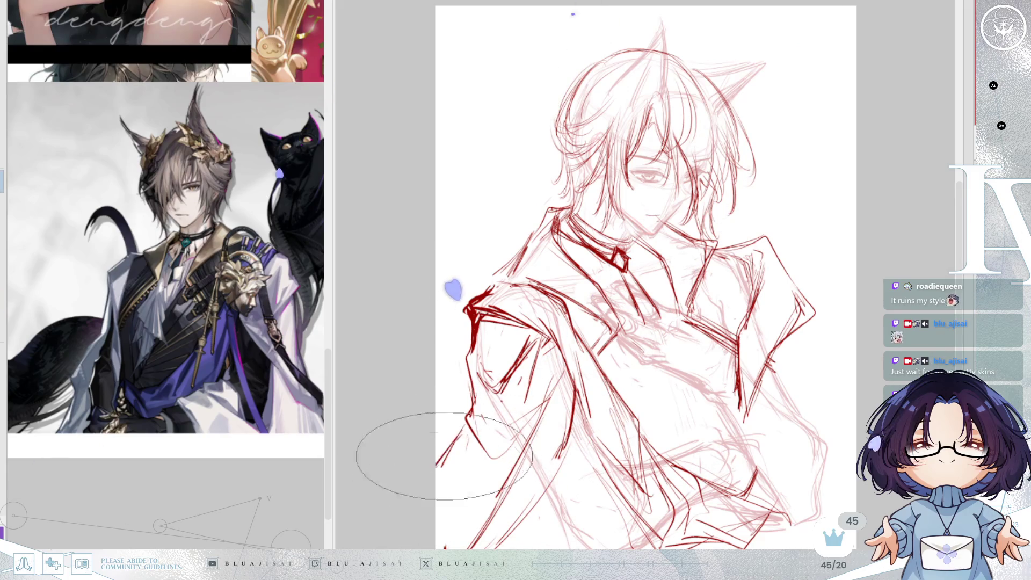
pyautogui.press('h')
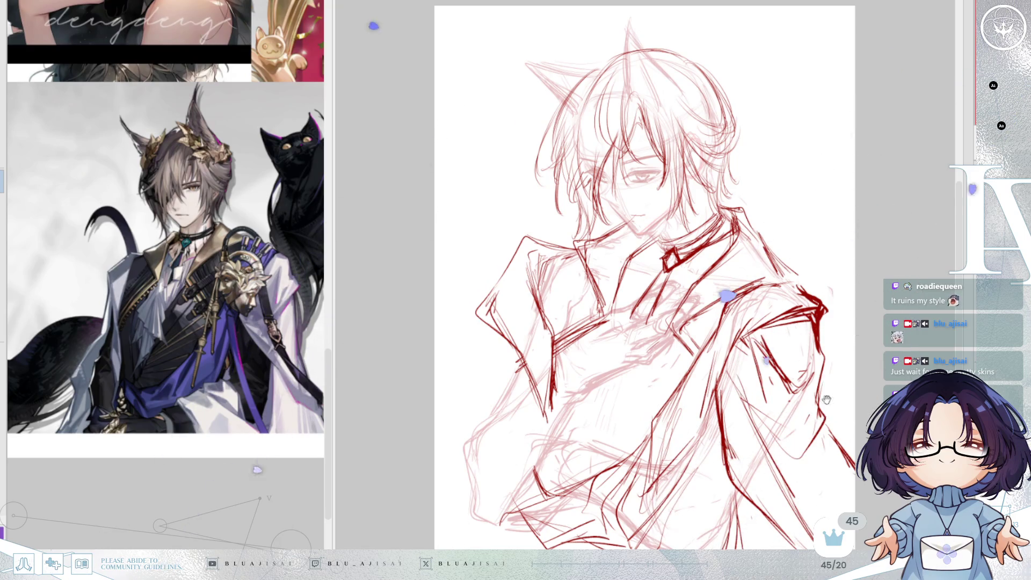
# Step: Hatch the lower-left coat edge, then zoom in on the collar and chest
pyautogui.scroll(-1, 733, 528)
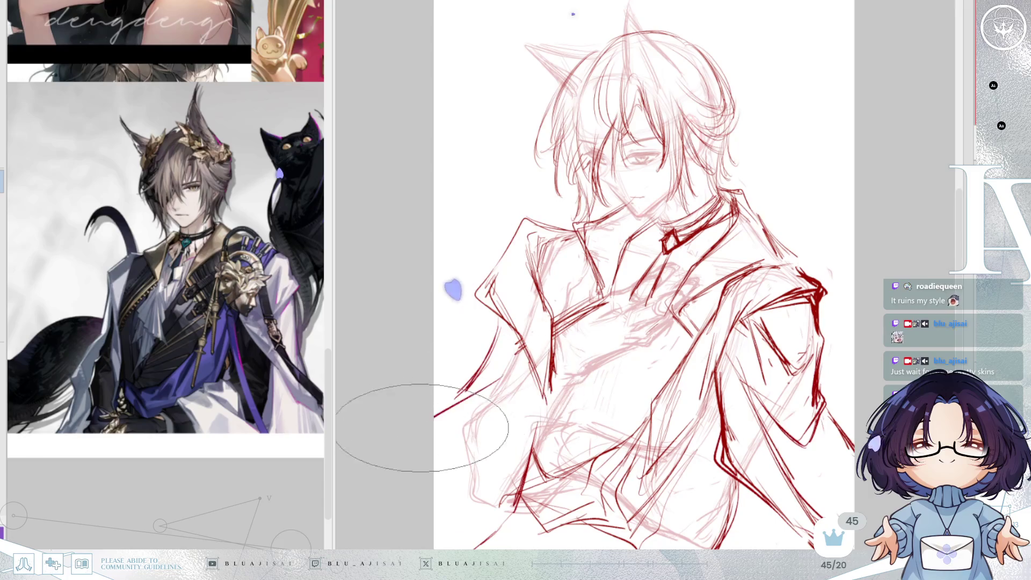
pyautogui.moveTo(451, 408); pyautogui.dragTo(440, 483)
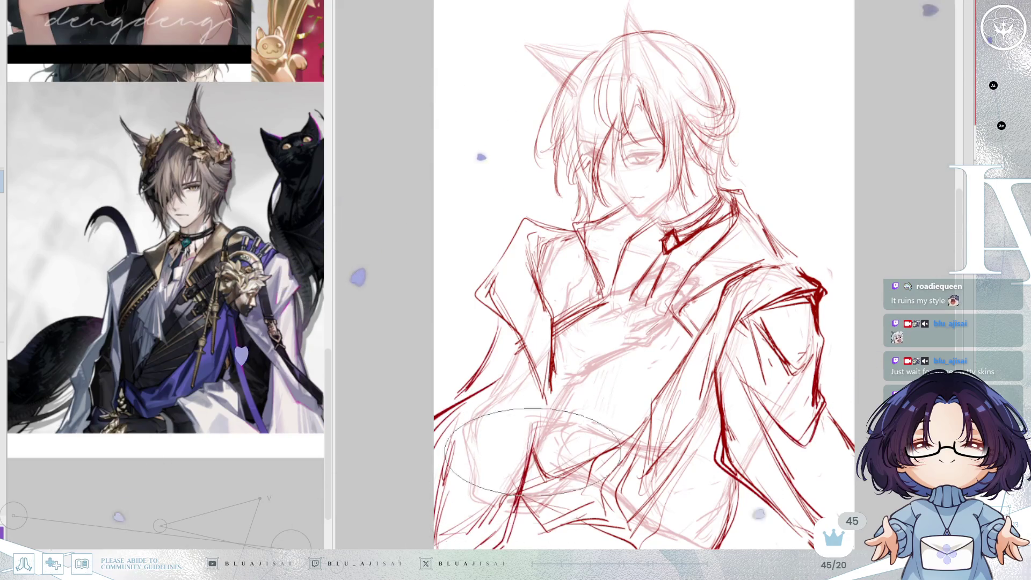
pyautogui.moveTo(457, 440)
pyautogui.mouseDown()
pyautogui.moveTo(465, 459)
pyautogui.moveTo(456, 483)
pyautogui.moveTo(467, 472)
pyautogui.mouseUp()
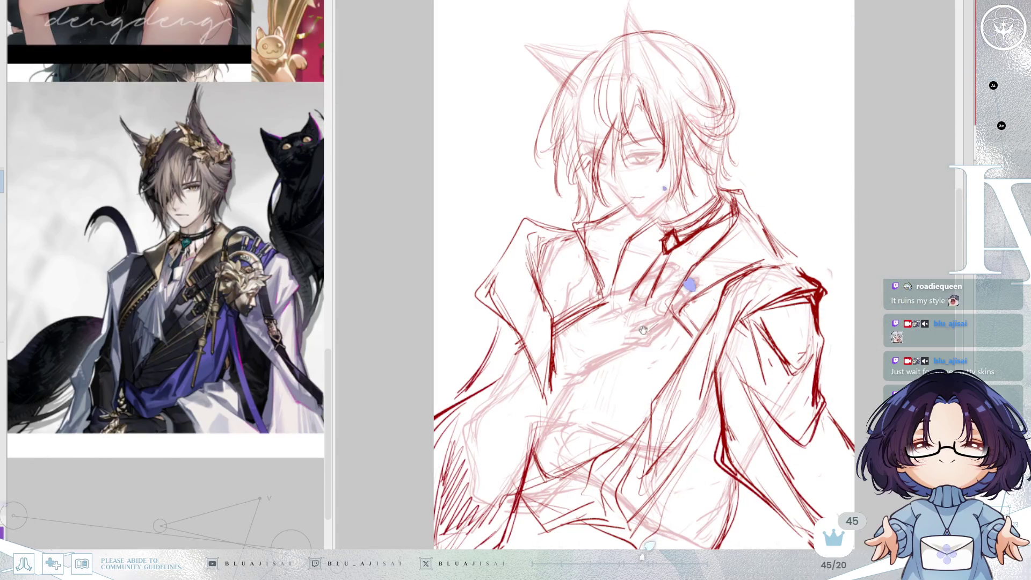
pyautogui.moveTo(639, 339); pyautogui.dragTo(622, 385)
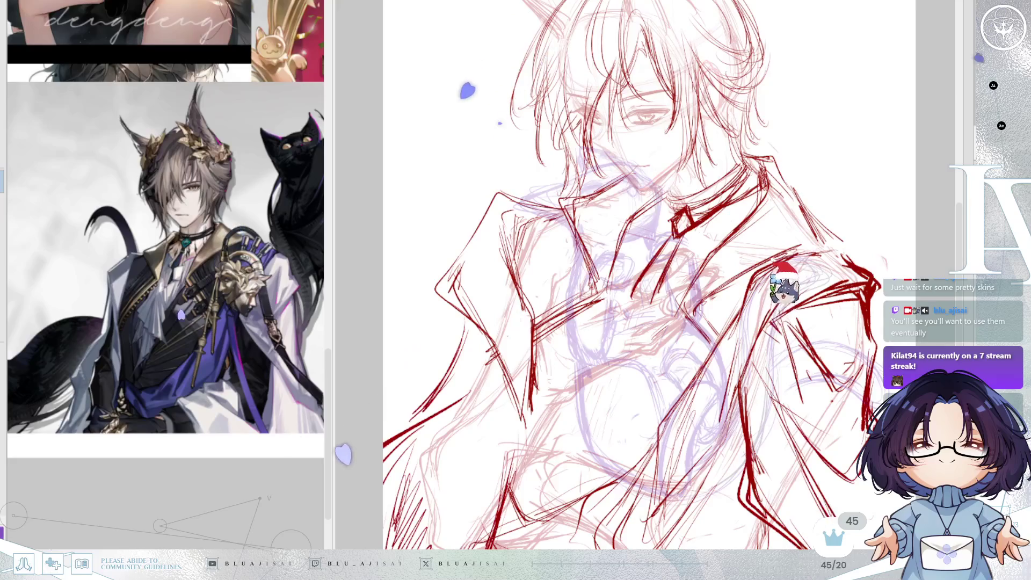
# Step: Try several oval selections over the chest, repositioning each and clearing it with Ctrl+D
pyautogui.moveTo(582, 330); pyautogui.dragTo(805, 444)
pyautogui.moveTo(495, 295)
pyautogui.mouseDown()
pyautogui.moveTo(701, 395)
pyautogui.moveTo(701, 408)
pyautogui.moveTo(723, 397)
pyautogui.moveTo(720, 406)
pyautogui.mouseUp()
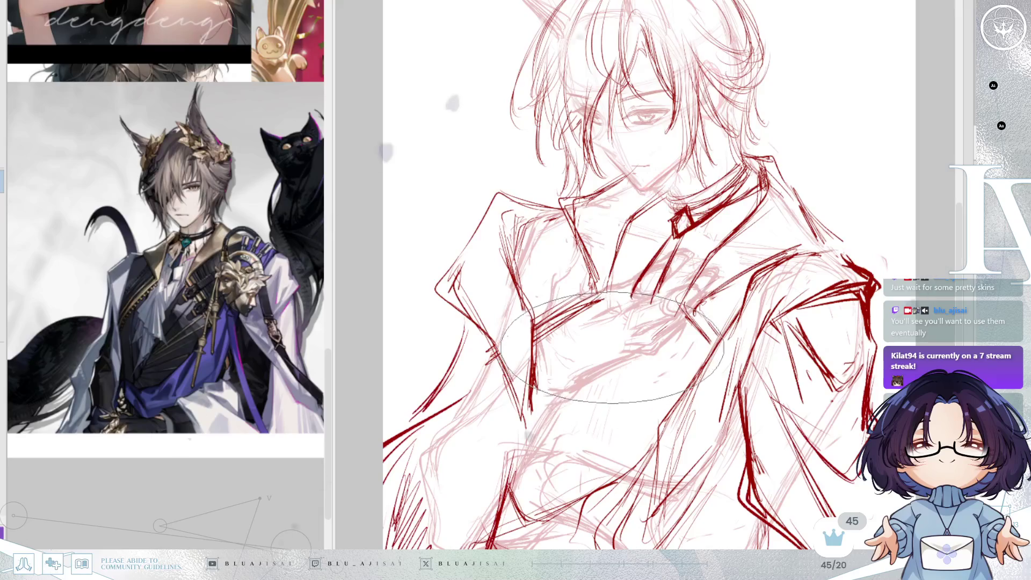
pyautogui.moveTo(607, 351); pyautogui.dragTo(612, 250)
pyautogui.hotkey('ctrl', 'd')
pyautogui.scroll(3, 196, 367)
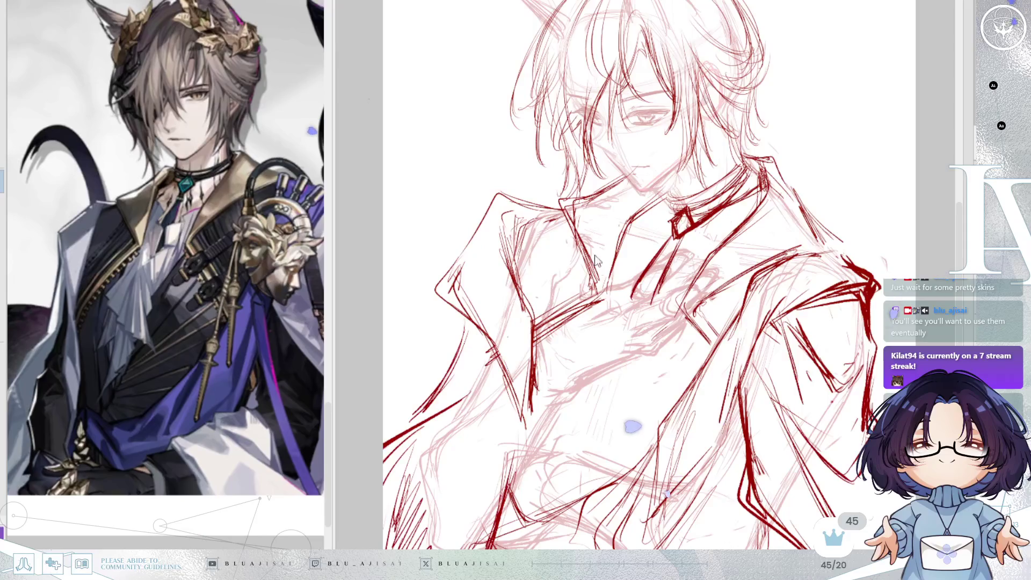
pyautogui.moveTo(663, 320); pyautogui.dragTo(701, 267)
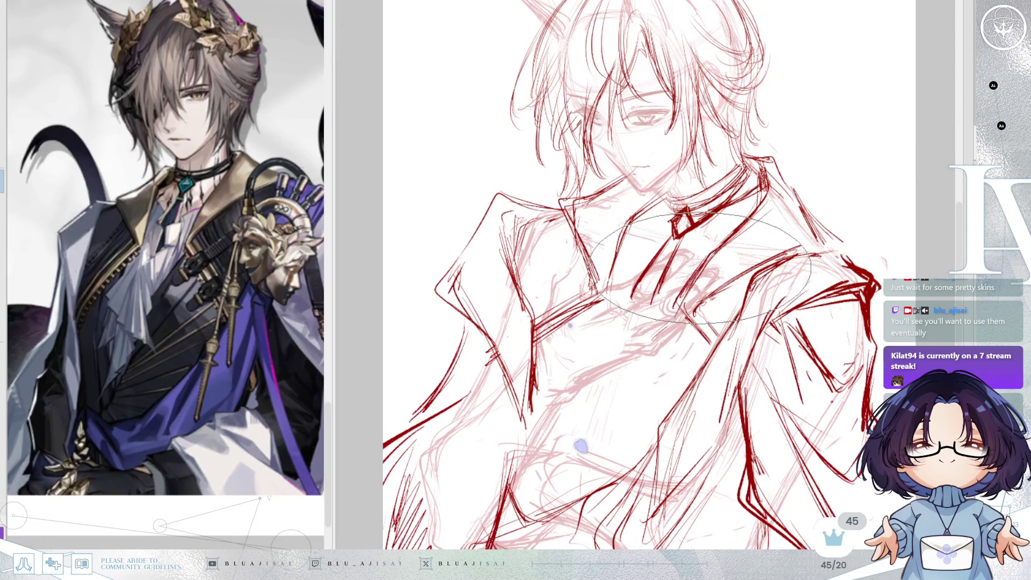
pyautogui.hotkey('ctrl', 'd')
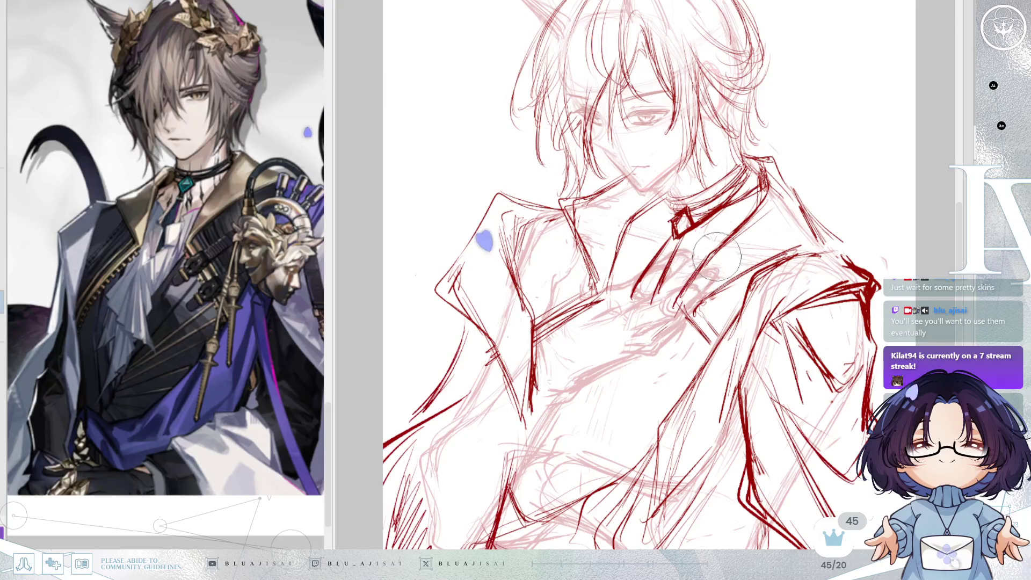
pyautogui.moveTo(714, 258)
pyautogui.mouseDown()
pyautogui.moveTo(694, 317)
pyautogui.moveTo(703, 341)
pyautogui.mouseUp()
pyautogui.hotkey('ctrl', 'd')
pyautogui.hotkey('ctrl', 'z')
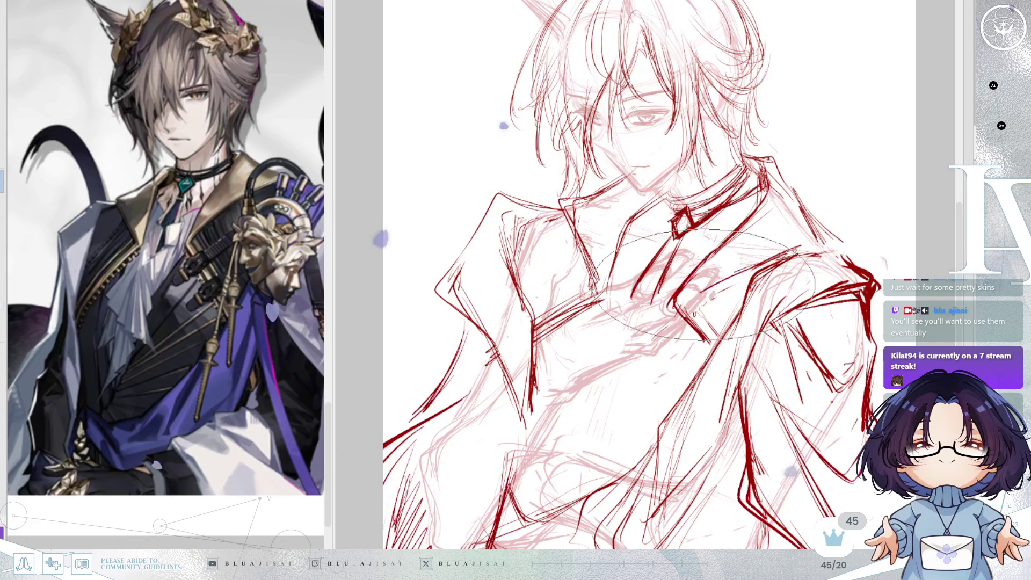
pyautogui.moveTo(699, 296); pyautogui.dragTo(693, 324)
pyautogui.hotkey('ctrl', 'd')
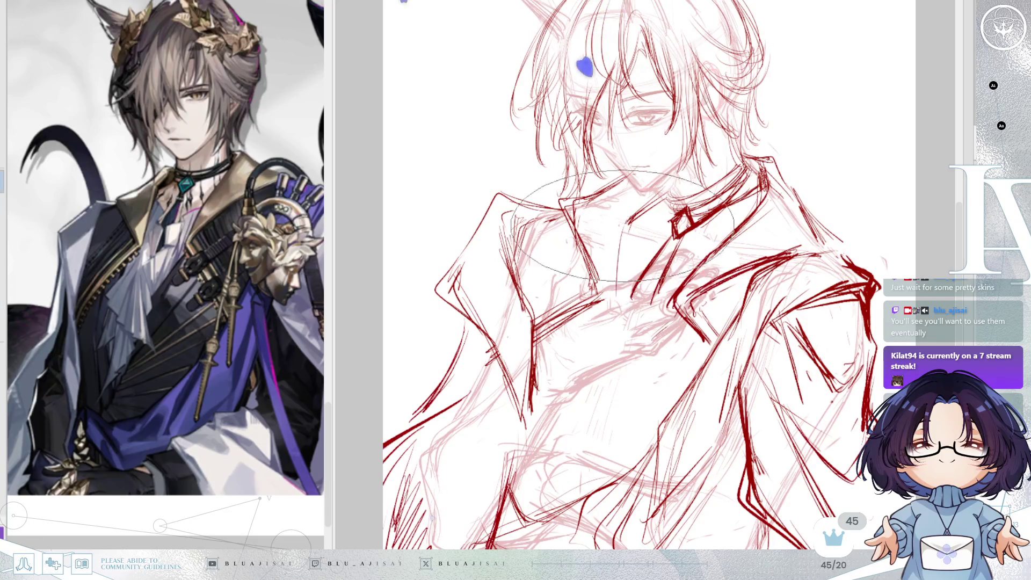
# Step: On the mirrored view, place oval selections over the chest, ending with one over the lower chest
pyautogui.press('h')
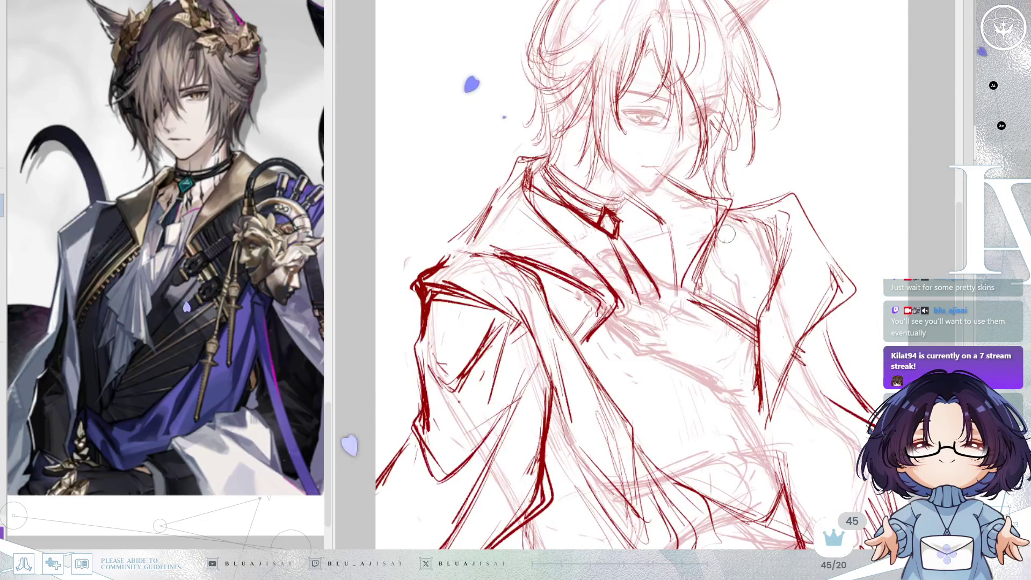
pyautogui.moveTo(575, 232); pyautogui.dragTo(794, 340)
pyautogui.moveTo(685, 286)
pyautogui.mouseDown()
pyautogui.moveTo(720, 315)
pyautogui.moveTo(598, 331)
pyautogui.mouseUp()
pyautogui.hotkey('ctrl', 'd')
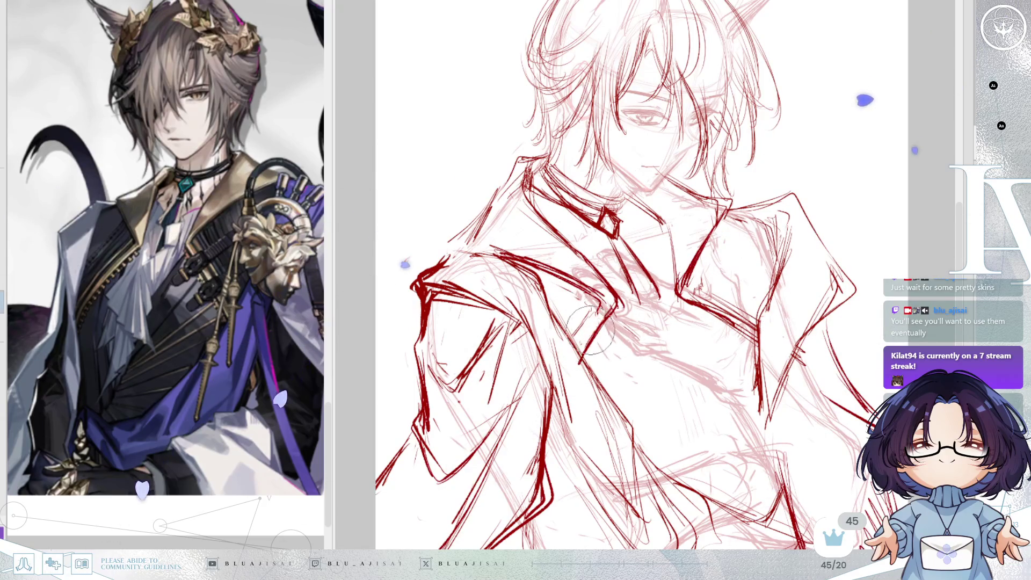
pyautogui.moveTo(467, 285)
pyautogui.mouseDown()
pyautogui.moveTo(709, 378)
pyautogui.moveTo(646, 442)
pyautogui.mouseUp()
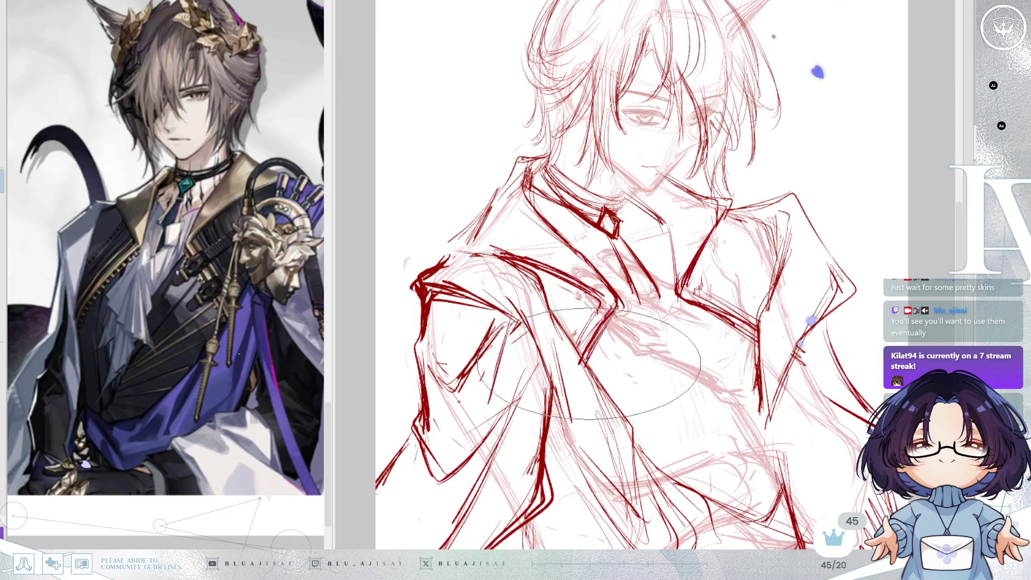
pyautogui.press('h')
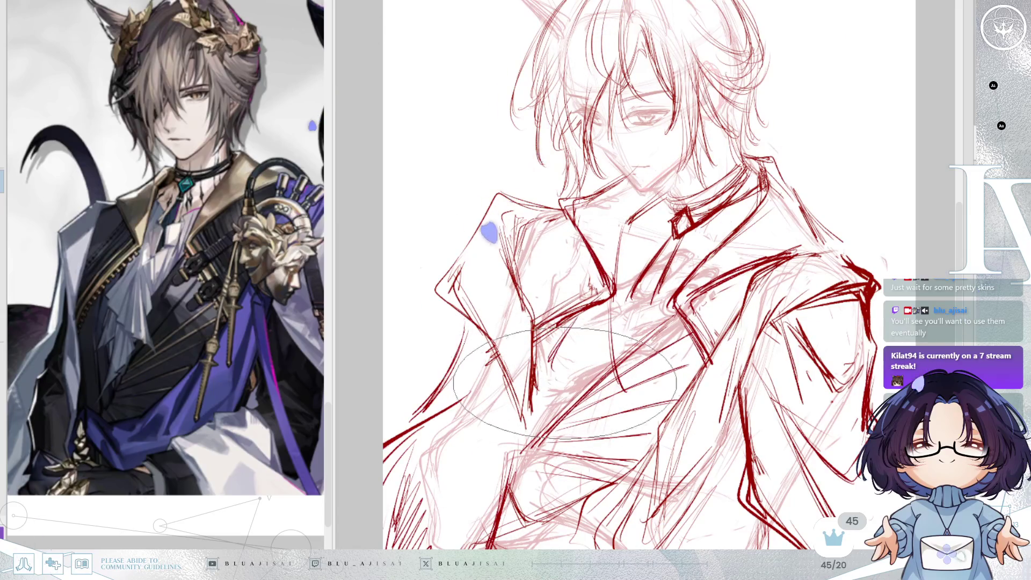
# Step: Reshape the chest lines with Liquify and enlarge the brush to draw the cravat ruffles
pyautogui.moveTo(618, 403)
pyautogui.mouseDown()
pyautogui.moveTo(585, 332)
pyautogui.moveTo(602, 385)
pyautogui.mouseUp()
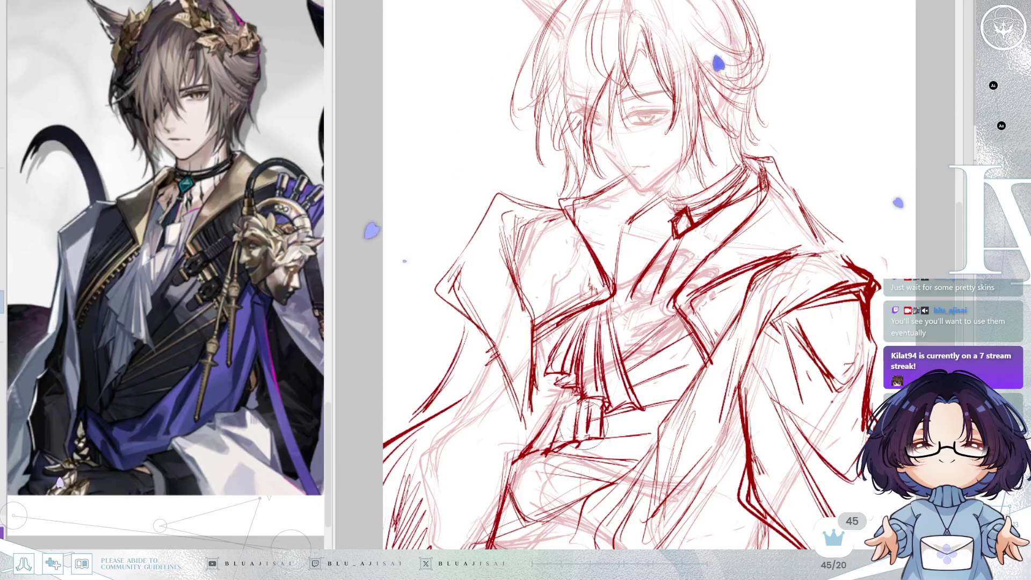
pyautogui.press(']')
pyautogui.press(']')
pyautogui.press(']')
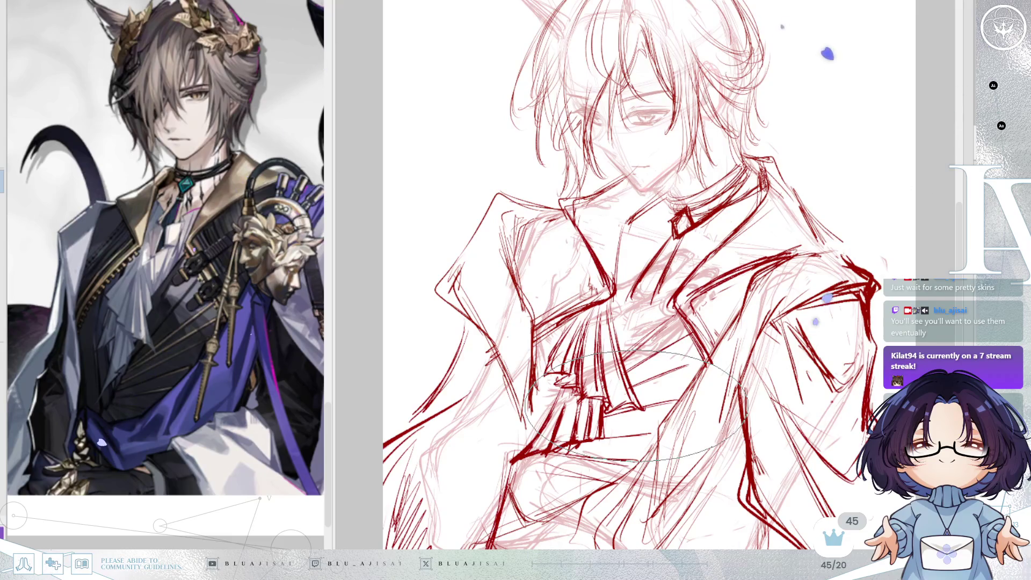
pyautogui.press('e')
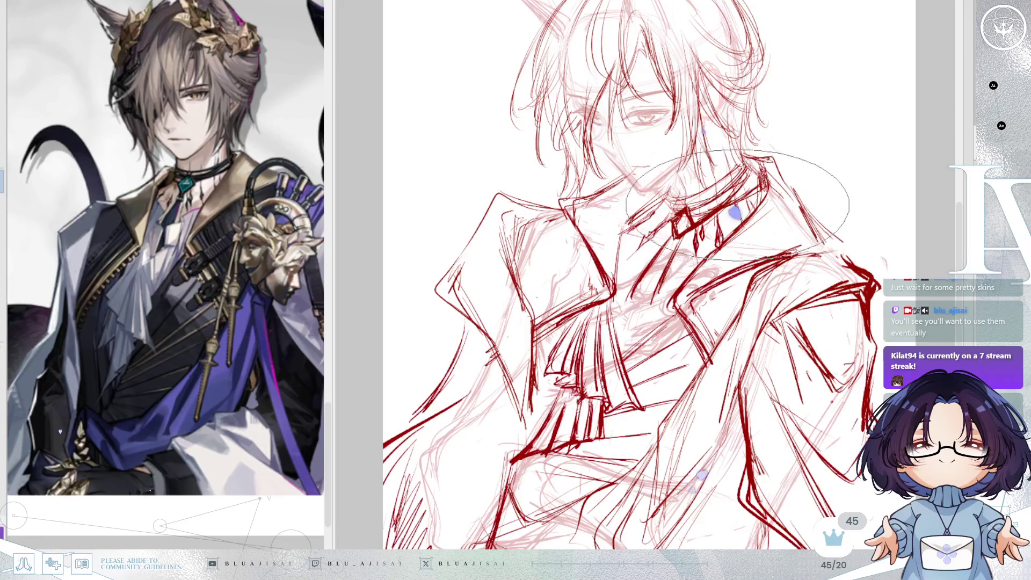
pyautogui.scroll(-5, 806, 260)
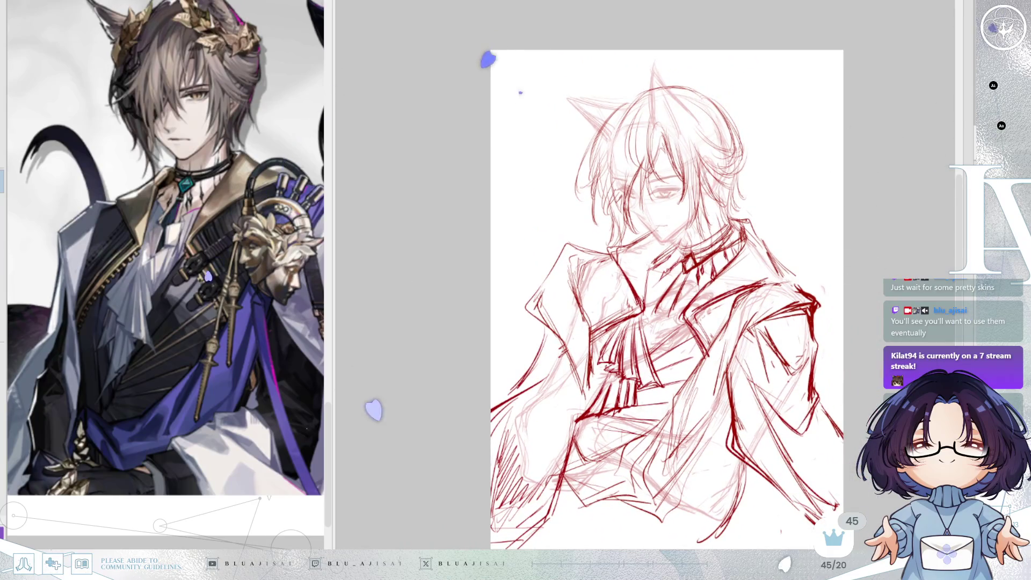
# Step: Toggle the lavender rough sketch on and off and zoom in on the head and collar
pyautogui.scroll(1, 806, 276)
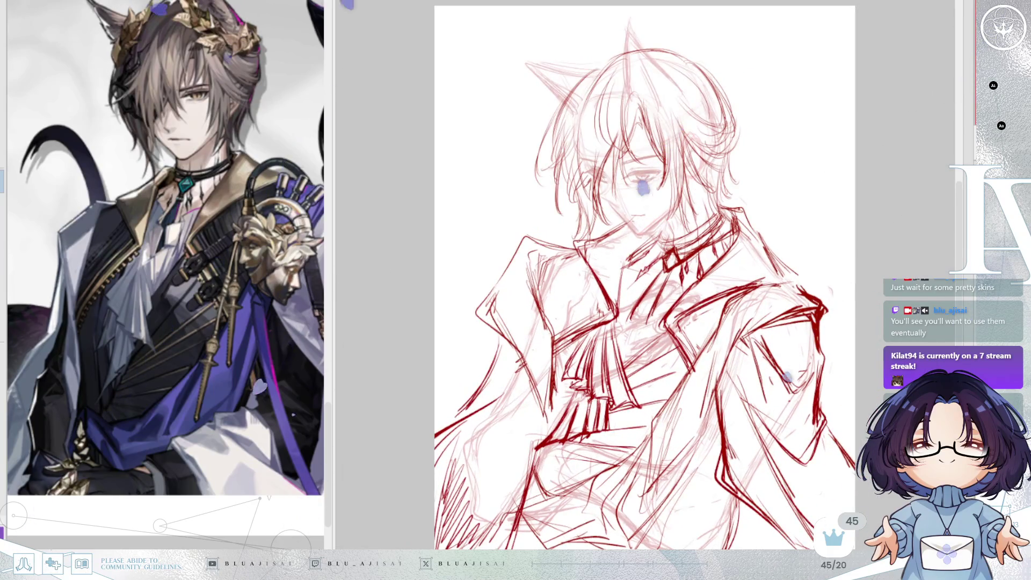
pyautogui.hotkey('ctrl', 'z')
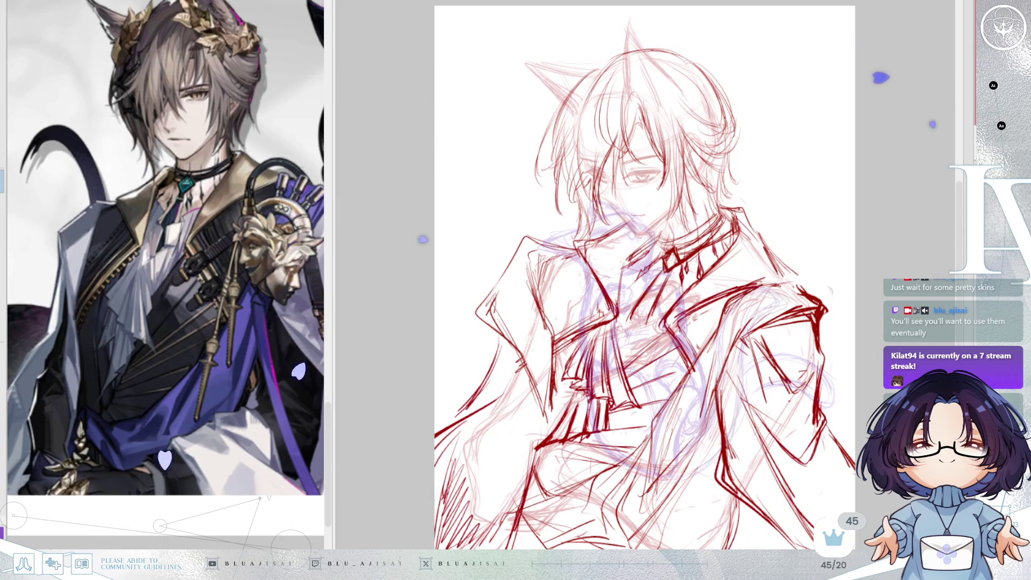
pyautogui.hotkey('ctrl', 'z')
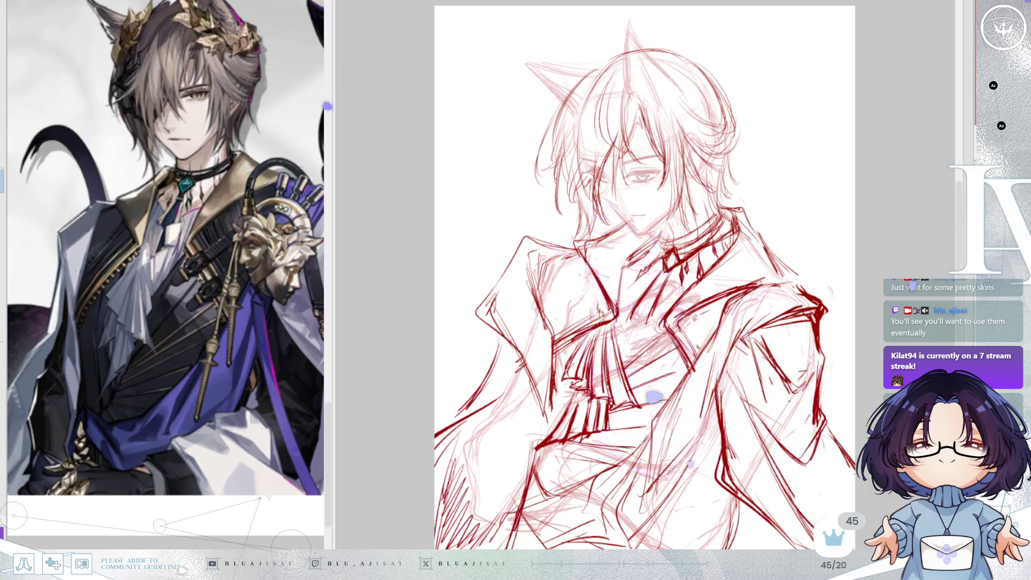
pyautogui.scroll(3, 714, 181)
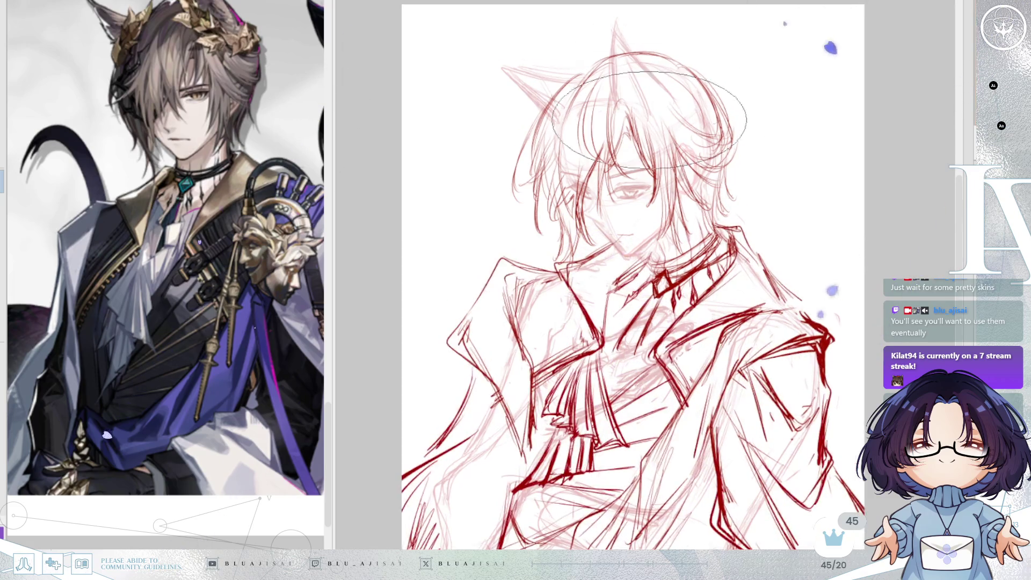
pyautogui.scroll(3, 252, 186)
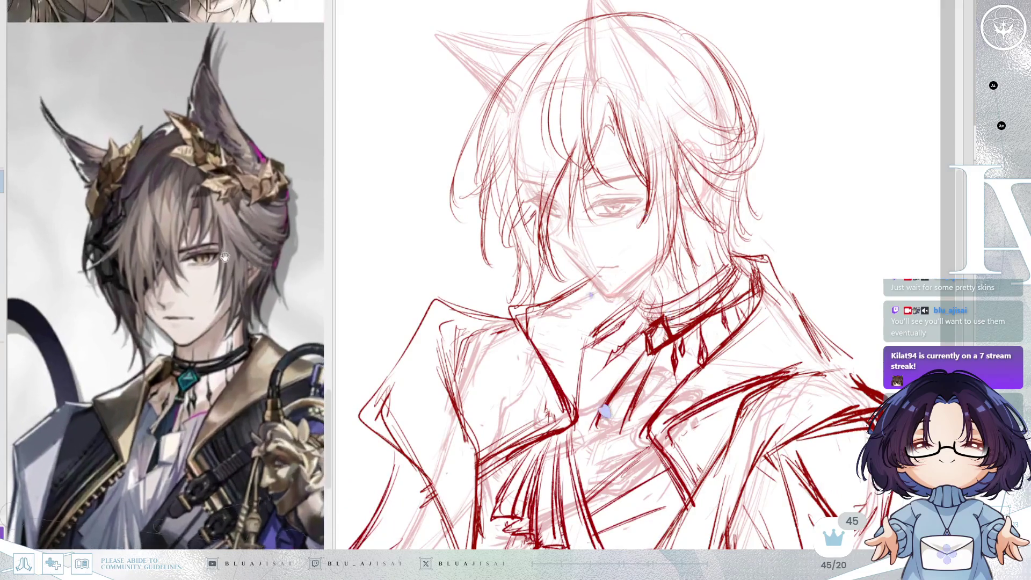
# Step: Fit the ellipse ruler over the head and trace a purple crown arc along its lower edge
pyautogui.moveTo(794, 142)
pyautogui.mouseDown()
pyautogui.moveTo(791, 98)
pyautogui.moveTo(689, 173)
pyautogui.moveTo(670, 159)
pyautogui.moveTo(762, 136)
pyautogui.moveTo(887, 130)
pyautogui.moveTo(891, 139)
pyautogui.moveTo(813, 200)
pyautogui.moveTo(794, 202)
pyautogui.moveTo(826, 199)
pyautogui.moveTo(814, 228)
pyautogui.moveTo(684, 177)
pyautogui.moveTo(667, 194)
pyautogui.moveTo(793, 192)
pyautogui.moveTo(782, 183)
pyautogui.moveTo(702, 224)
pyautogui.moveTo(723, 224)
pyautogui.mouseUp()
pyautogui.moveTo(647, 177); pyautogui.dragTo(754, 156)
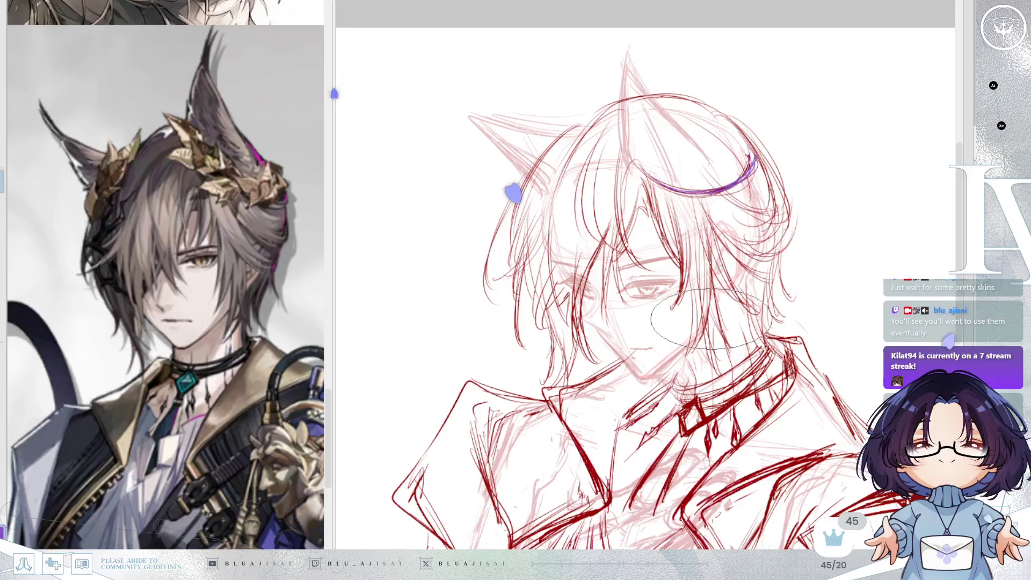
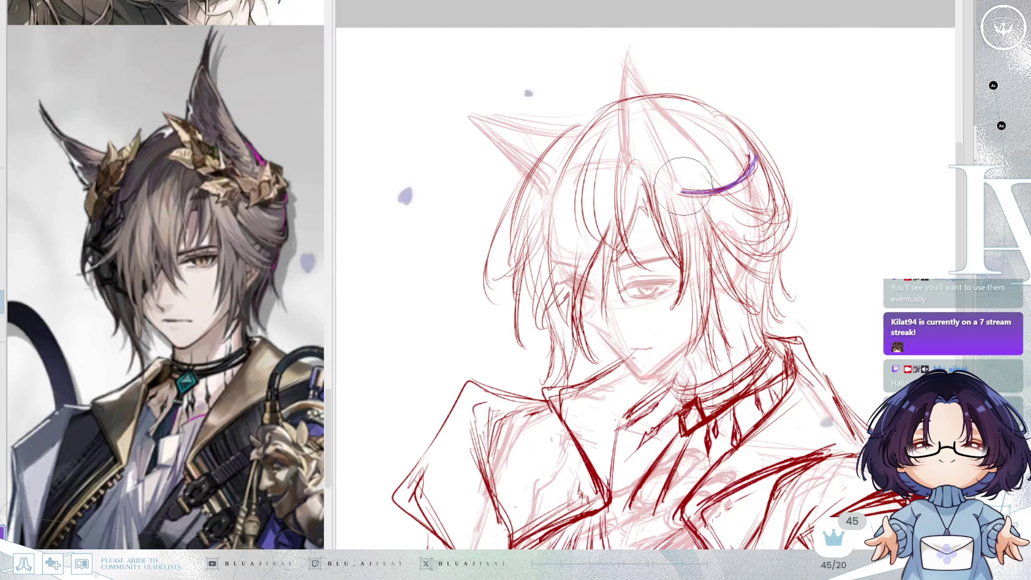
# Step: Extend the purple wreath across the hair, adding leaf strokes along it and on its right side
pyautogui.moveTo(648, 170); pyautogui.dragTo(678, 188)
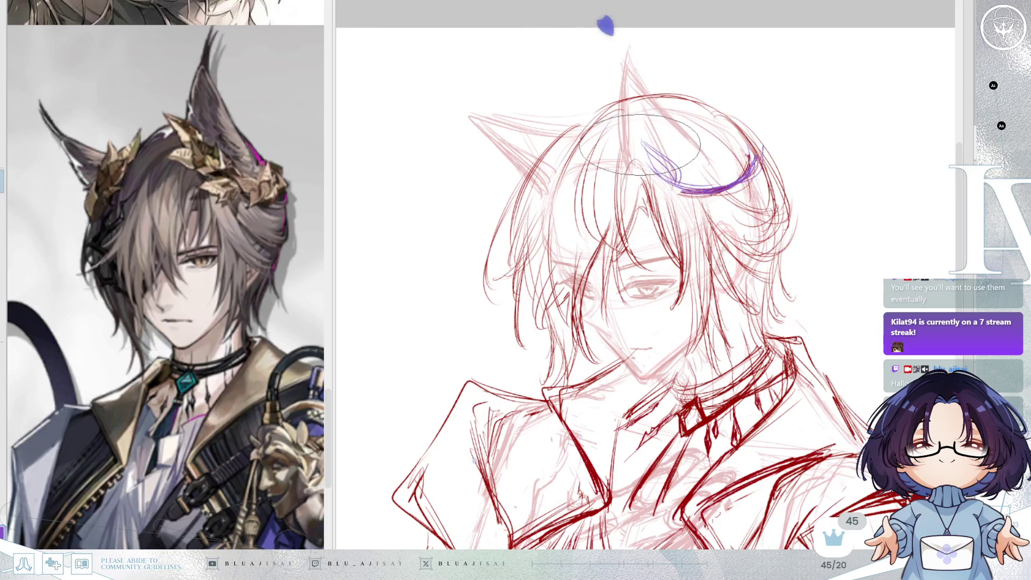
pyautogui.moveTo(660, 189); pyautogui.dragTo(706, 175)
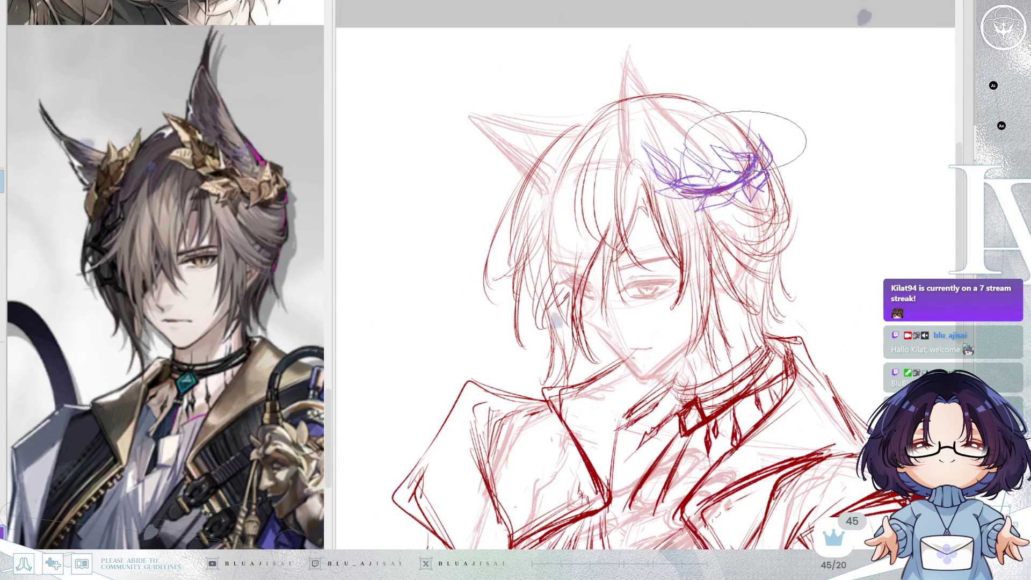
pyautogui.moveTo(772, 146)
pyautogui.mouseDown()
pyautogui.moveTo(777, 165)
pyautogui.moveTo(792, 158)
pyautogui.mouseUp()
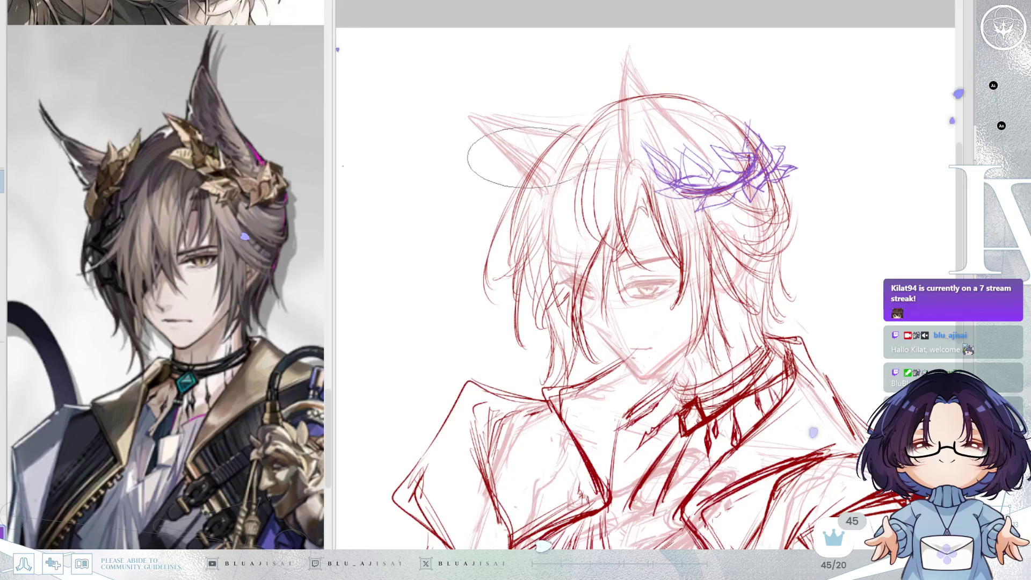
# Step: Sketch a purple leaf cluster beside the left cat ear, extending it downward
pyautogui.moveTo(513, 204); pyautogui.dragTo(562, 149)
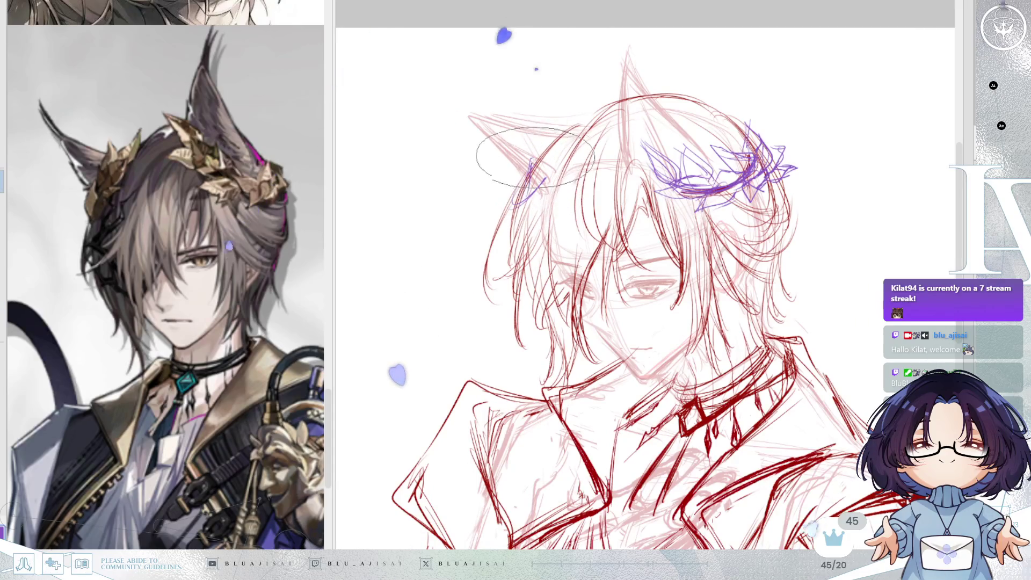
pyautogui.moveTo(531, 191); pyautogui.dragTo(544, 153)
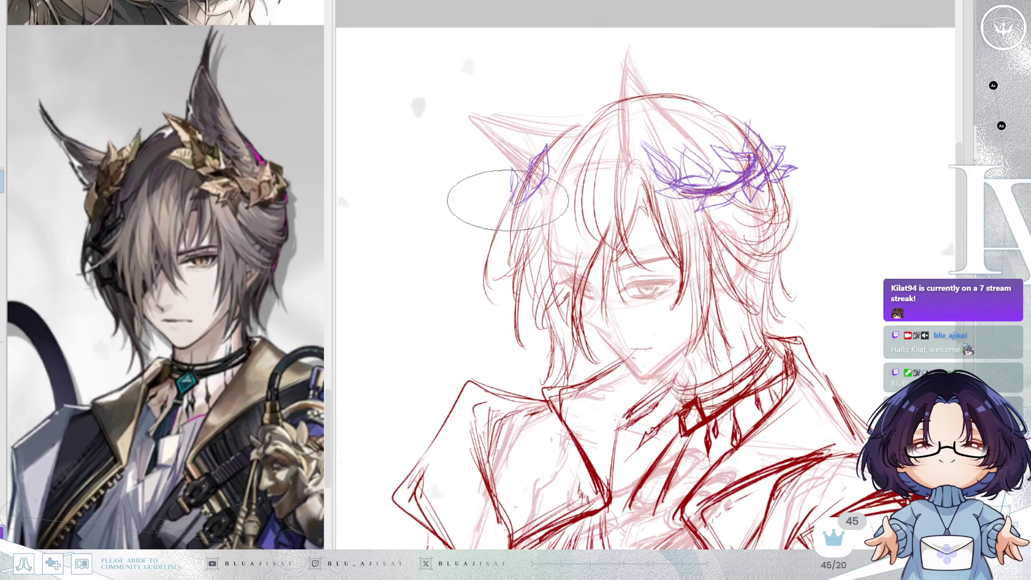
pyautogui.moveTo(509, 203); pyautogui.dragTo(545, 194)
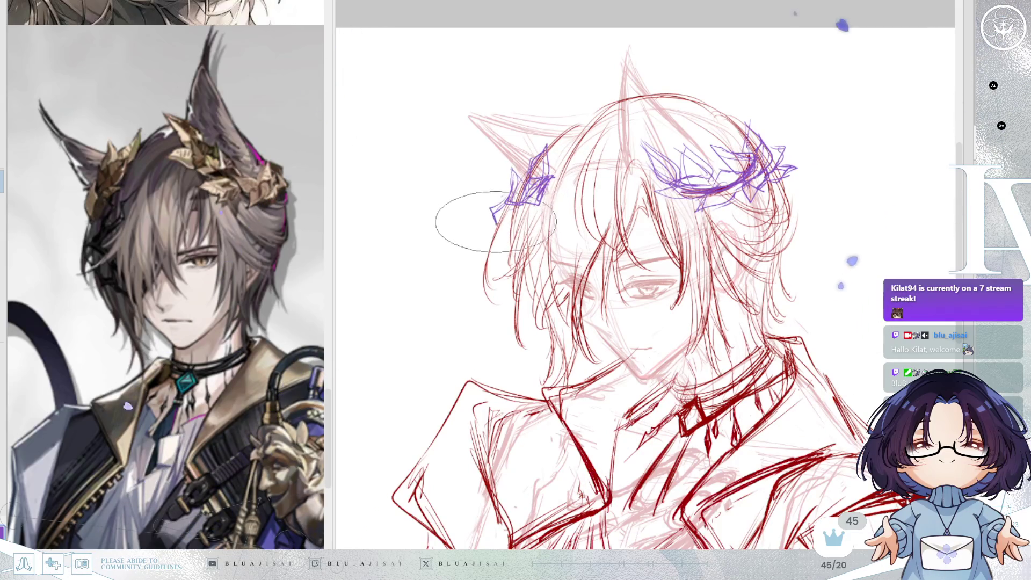
pyautogui.moveTo(496, 231); pyautogui.dragTo(493, 184)
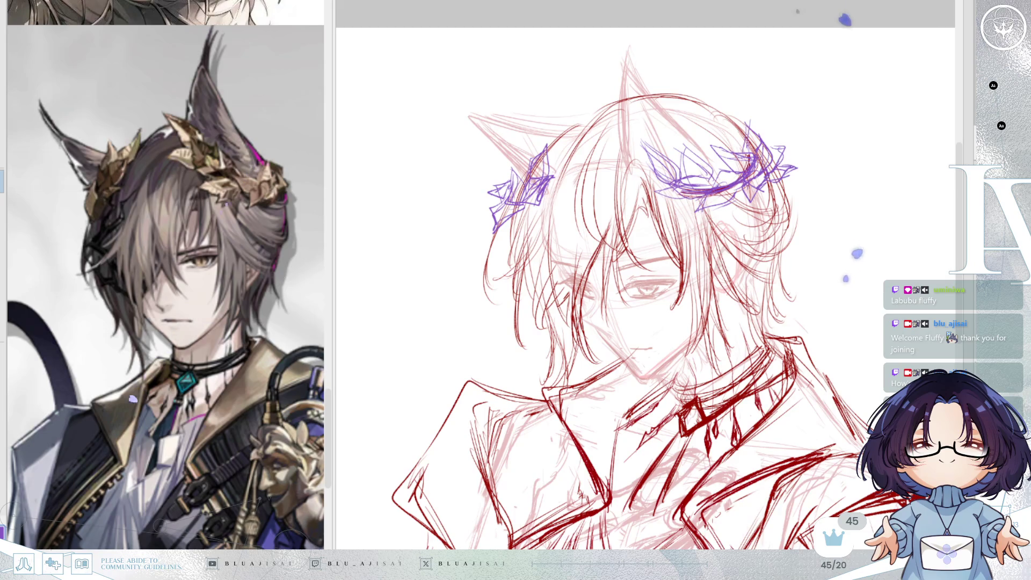
# Step: Scale up and move the whole sketch with Ctrl+T so the figure fills more of the page
pyautogui.hotkey('ctrl', '-')
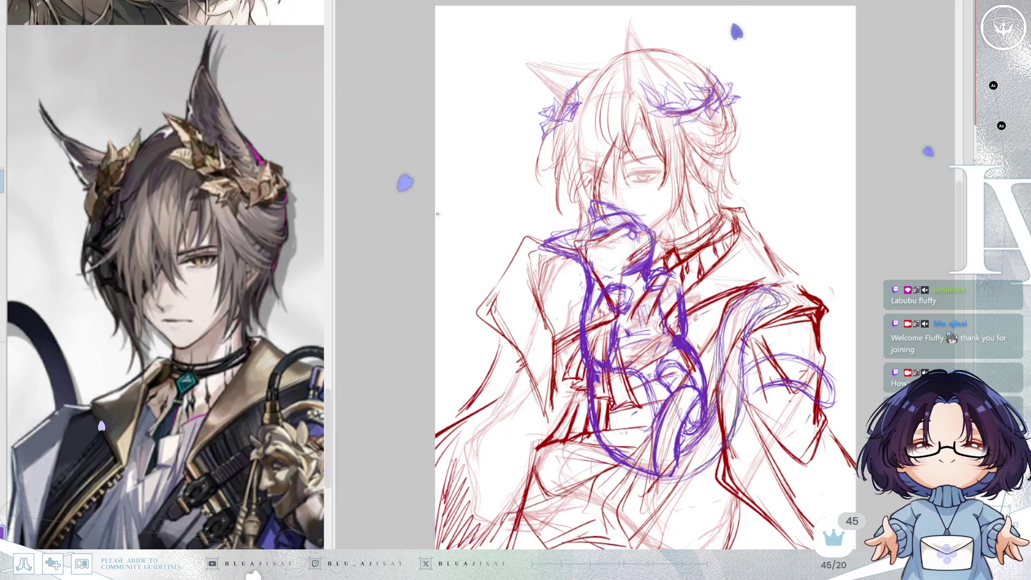
pyautogui.scroll(-4, 870, 231)
pyautogui.moveTo(861, 314); pyautogui.dragTo(776, 311)
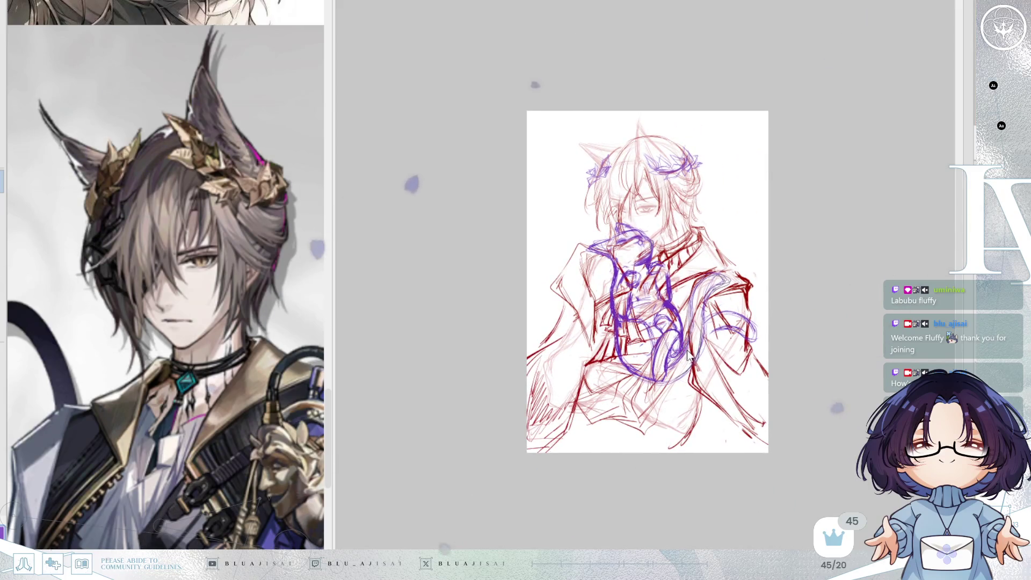
pyautogui.hotkey('ctrl', 't')
pyautogui.moveTo(647, 112); pyautogui.dragTo(647, 56)
pyautogui.moveTo(737, 164); pyautogui.dragTo(741, 207)
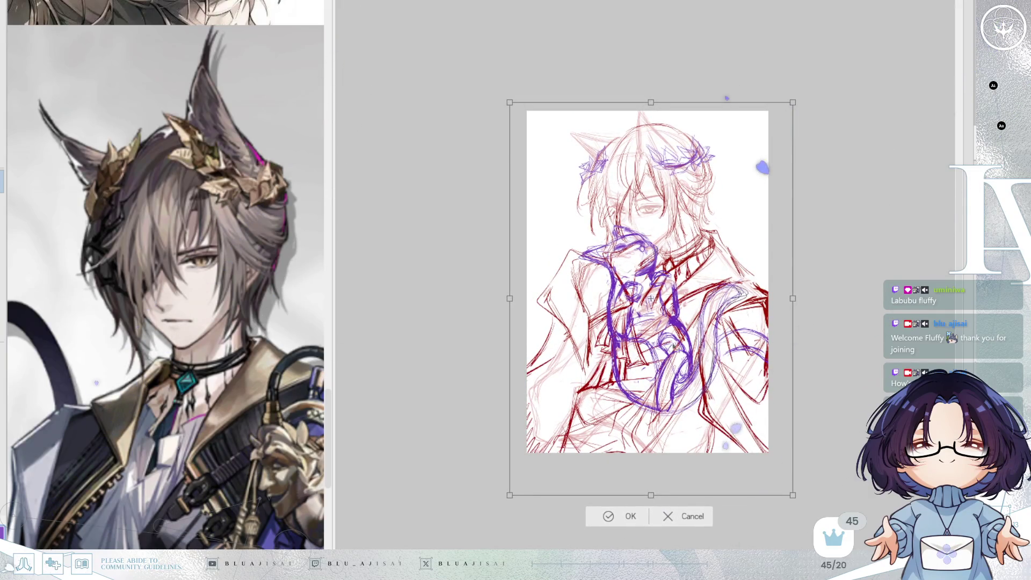
pyautogui.moveTo(650, 495); pyautogui.dragTo(652, 506)
pyautogui.moveTo(651, 512); pyautogui.dragTo(648, 503)
pyautogui.moveTo(676, 428); pyautogui.dragTo(691, 419)
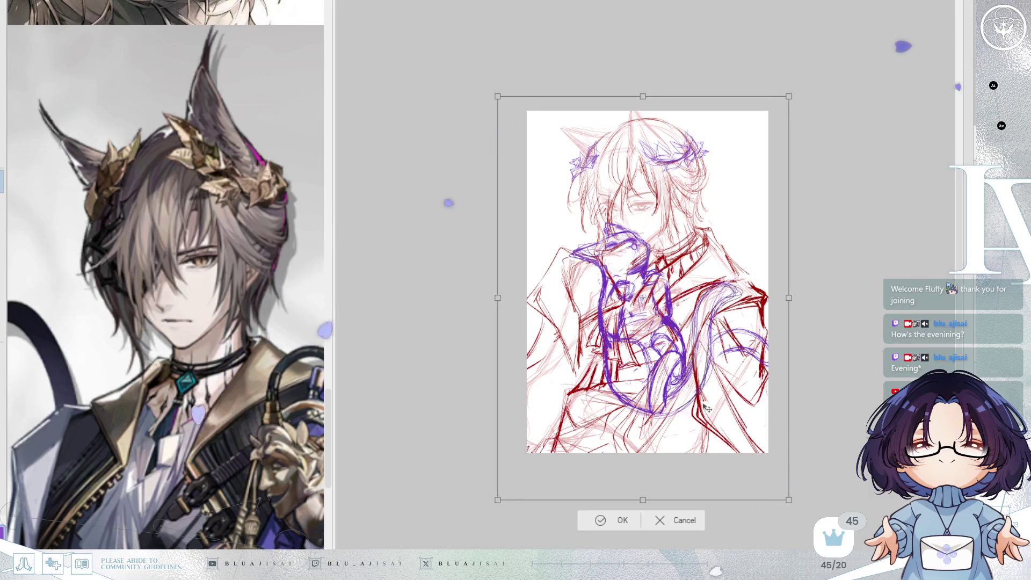
# Step: Flip the view horizontally to check proportions, then apply the transform
pyautogui.press('h')
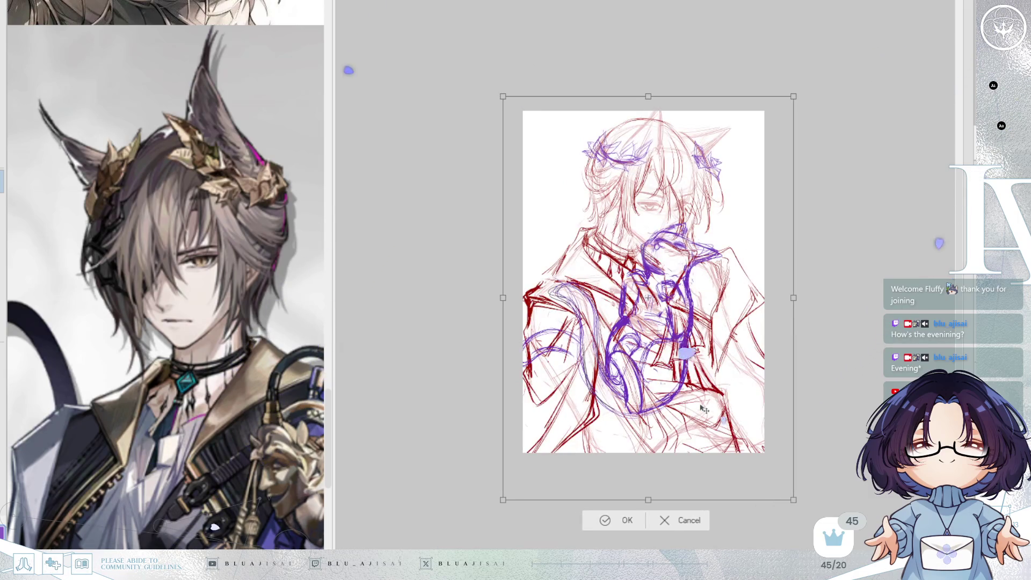
pyautogui.press('h')
pyautogui.press('h')
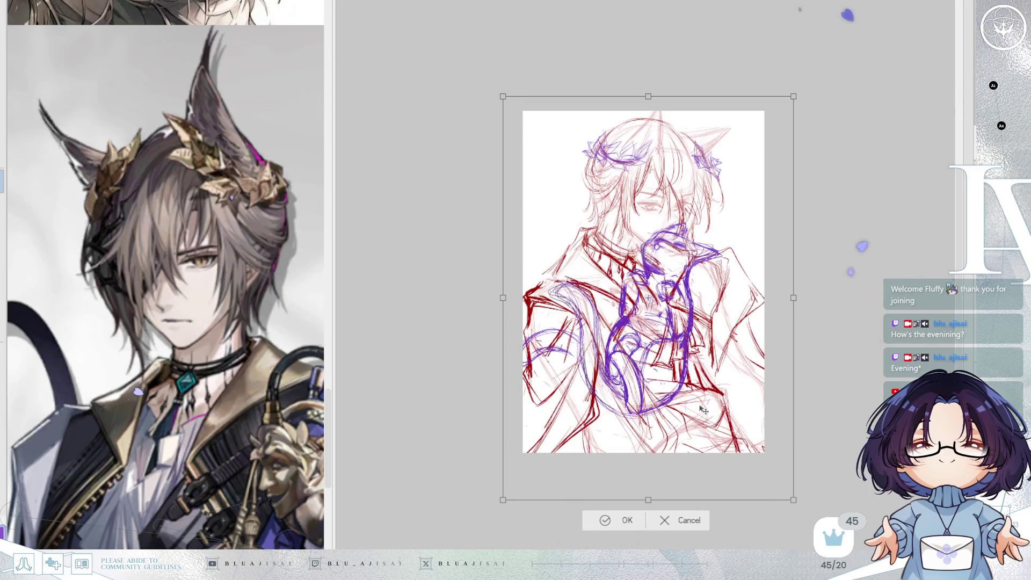
pyautogui.press('h')
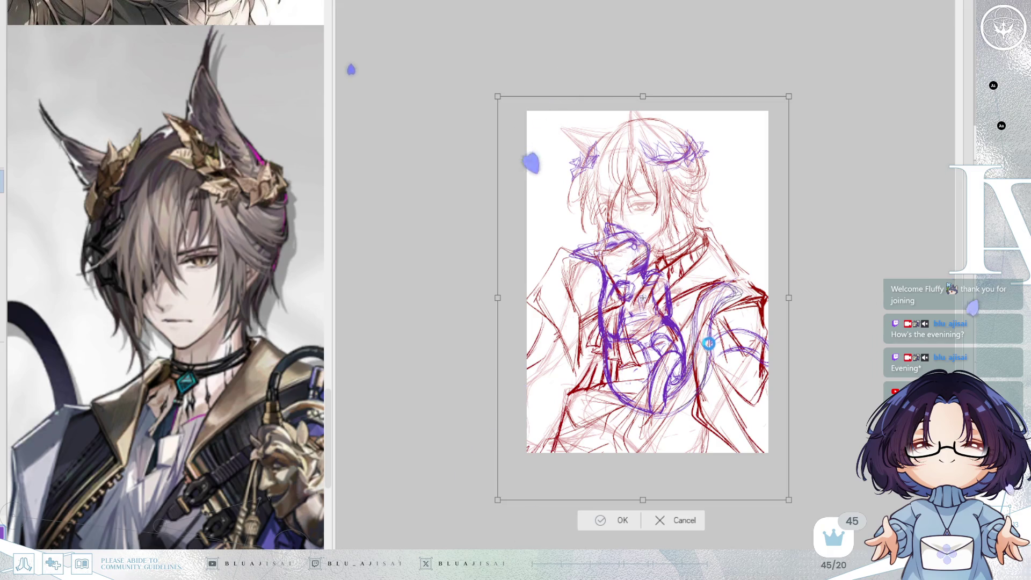
pyautogui.press('Return')
pyautogui.scroll(3, 708, 342)
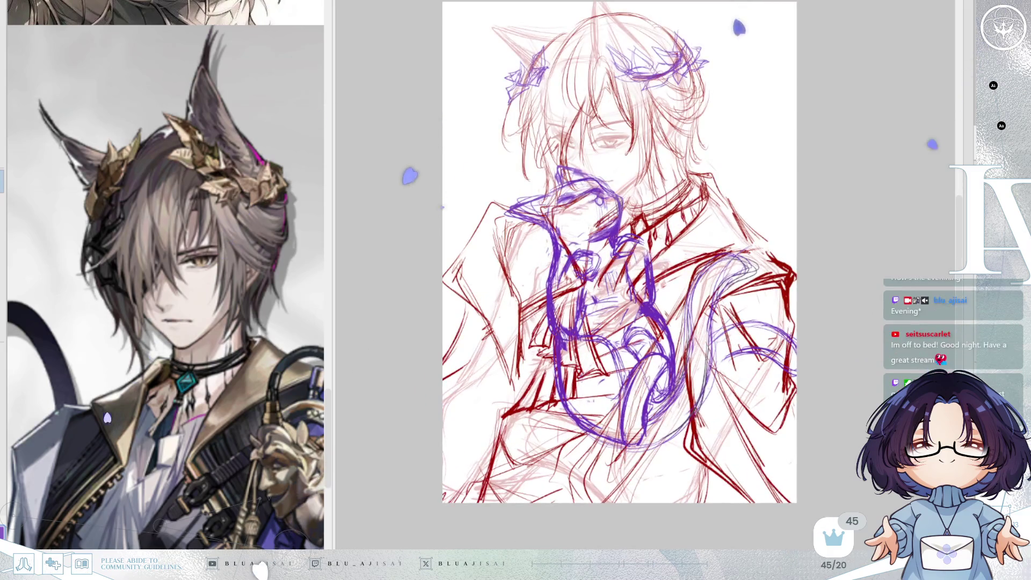
pyautogui.scroll(1, 618, 252)
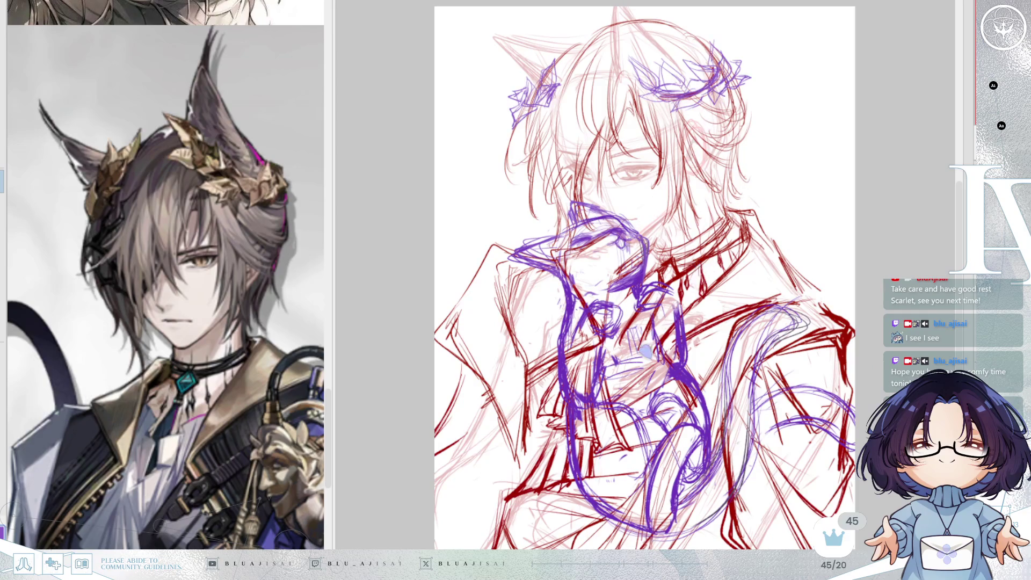
# Step: Zoom in on the face and toggle the crown and collar strokes off and on to compare
pyautogui.scroll(3, 551, 167)
pyautogui.scroll(-1, 552, 167)
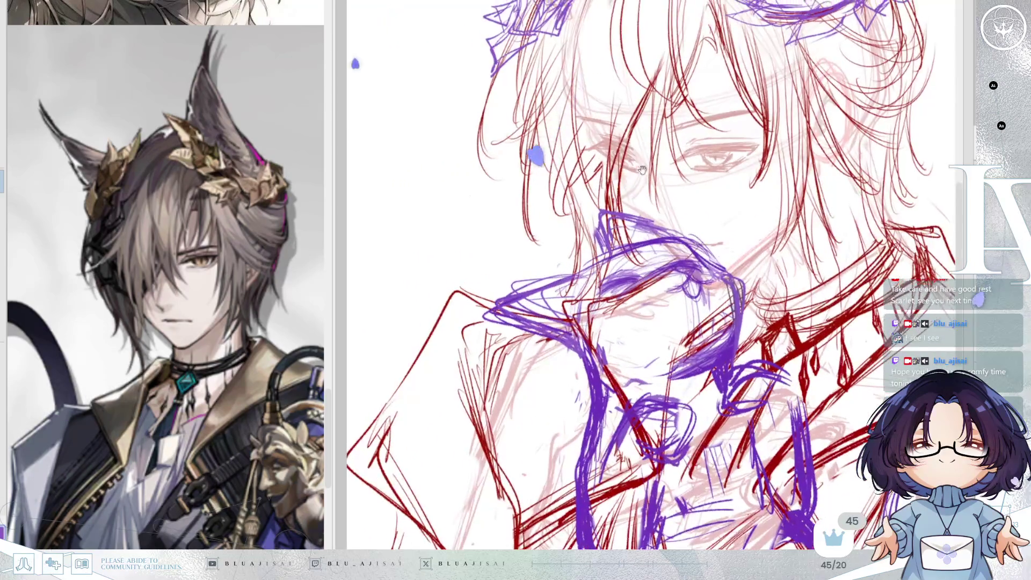
pyautogui.scroll(2, 247, 322)
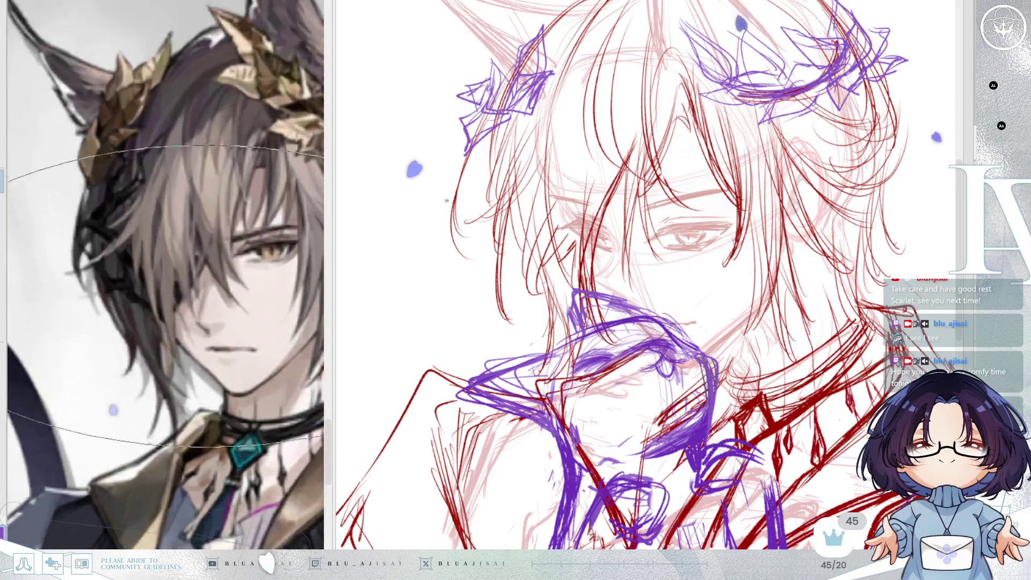
pyautogui.scroll(1, 217, 348)
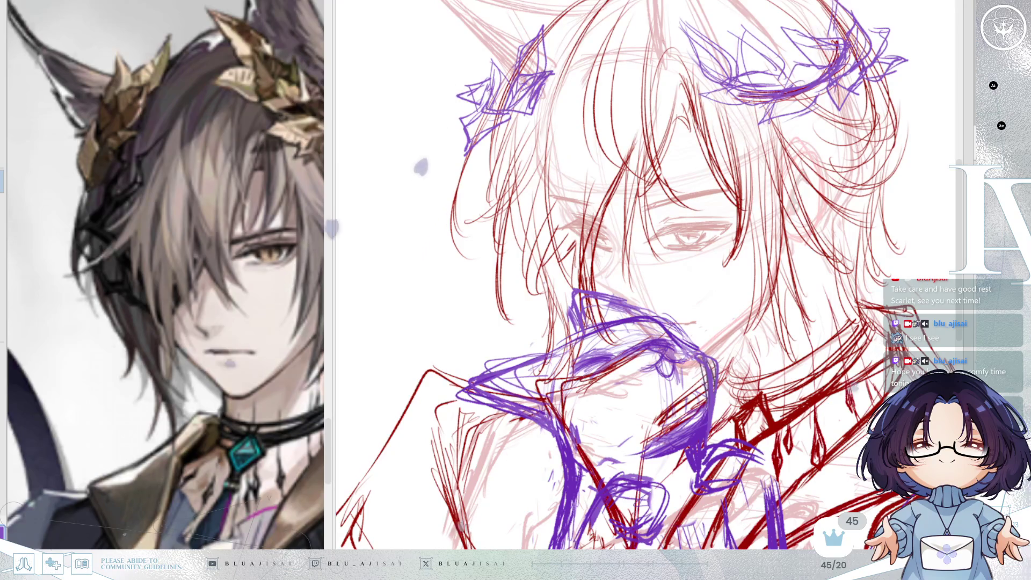
pyautogui.hotkey('ctrl', 'z')
pyautogui.hotkey('ctrl', 'y')
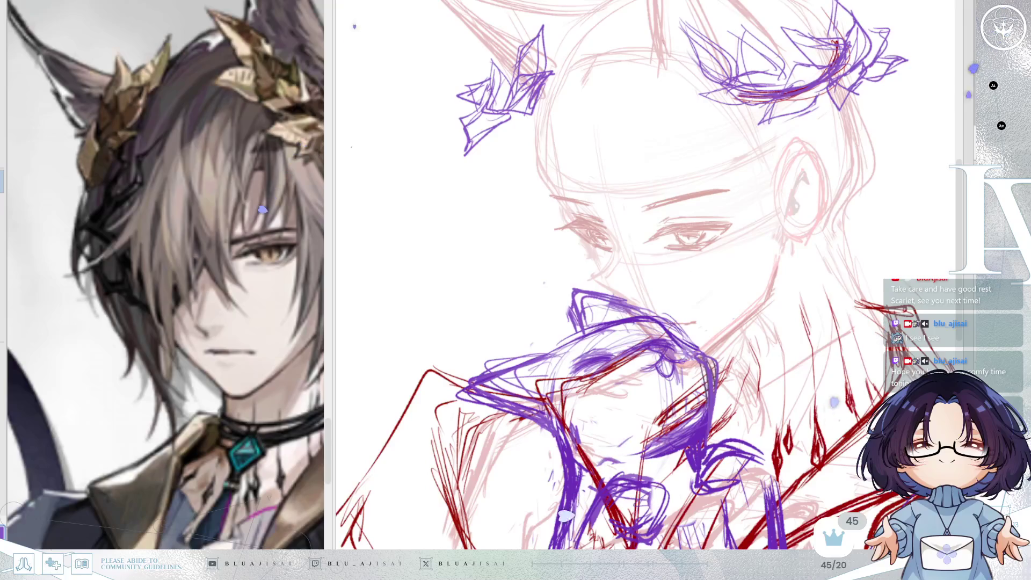
pyautogui.hotkey('ctrl', 'z')
pyautogui.hotkey('ctrl', 'y')
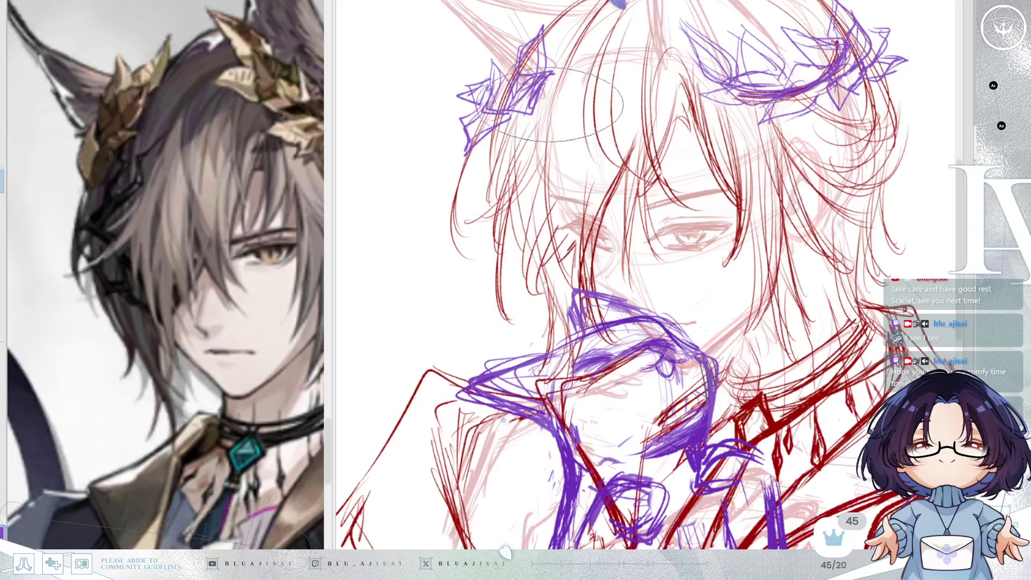
# Step: Draw a purple strand hanging down from the left-ear leaf ornament along the hair
pyautogui.moveTo(529, 151); pyautogui.dragTo(520, 248)
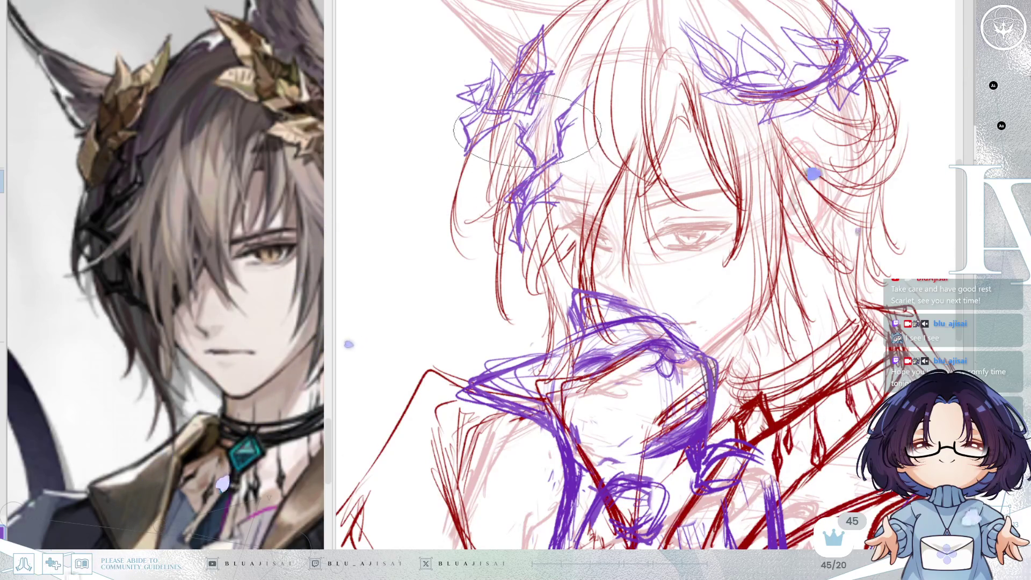
pyautogui.moveTo(534, 177); pyautogui.dragTo(580, 91)
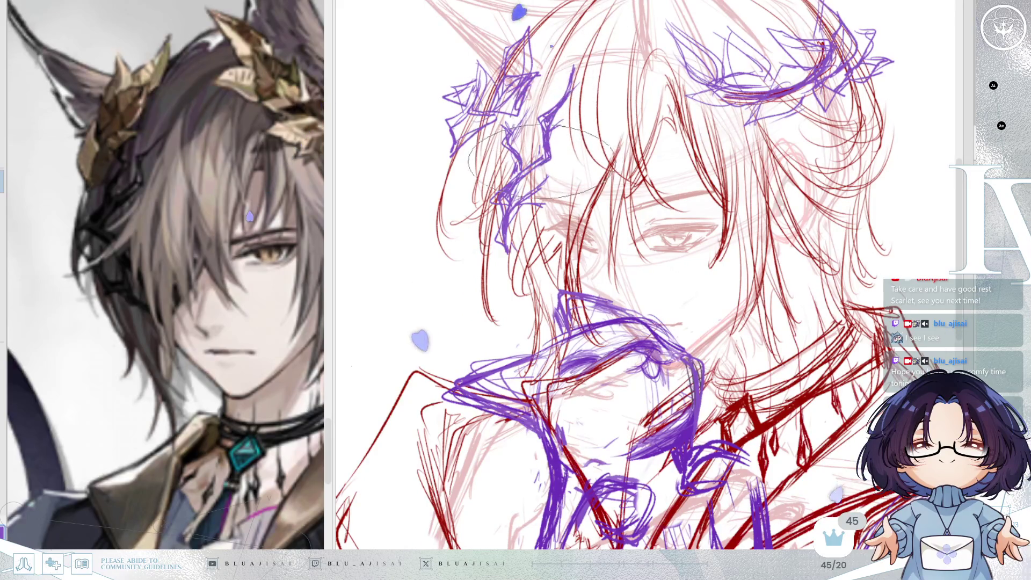
pyautogui.scroll(-3, 540, 161)
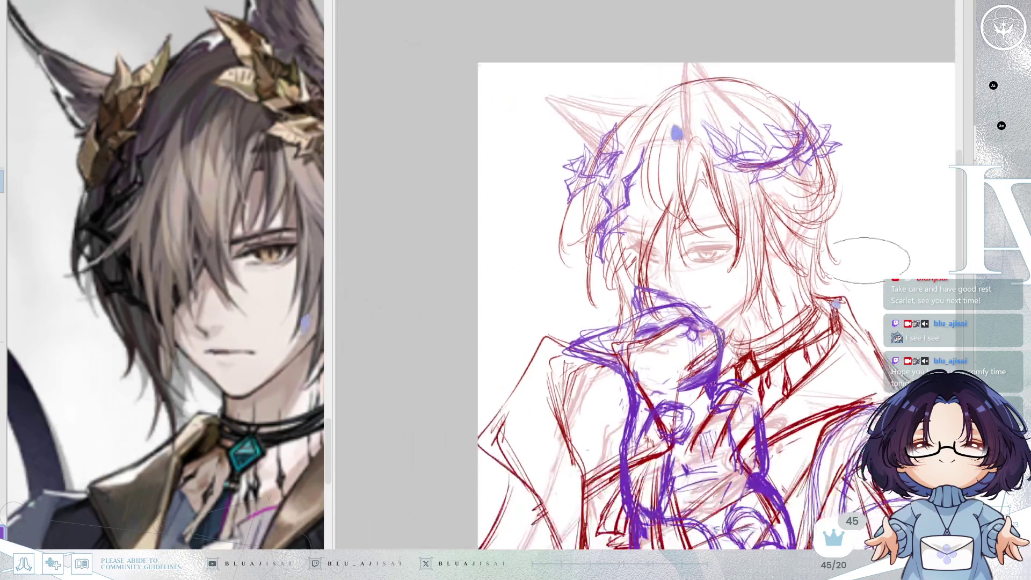
# Step: Mirror the view to check the cat sketch and mark a small red oval over its paws
pyautogui.scroll(-2, 870, 258)
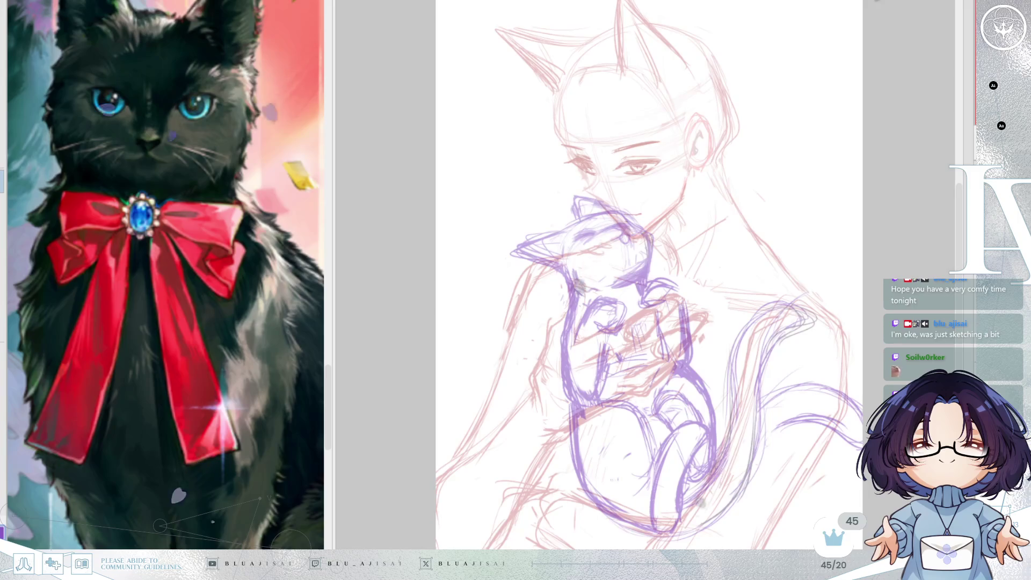
pyautogui.scroll(2, 626, 306)
pyautogui.scroll(2, 626, 306)
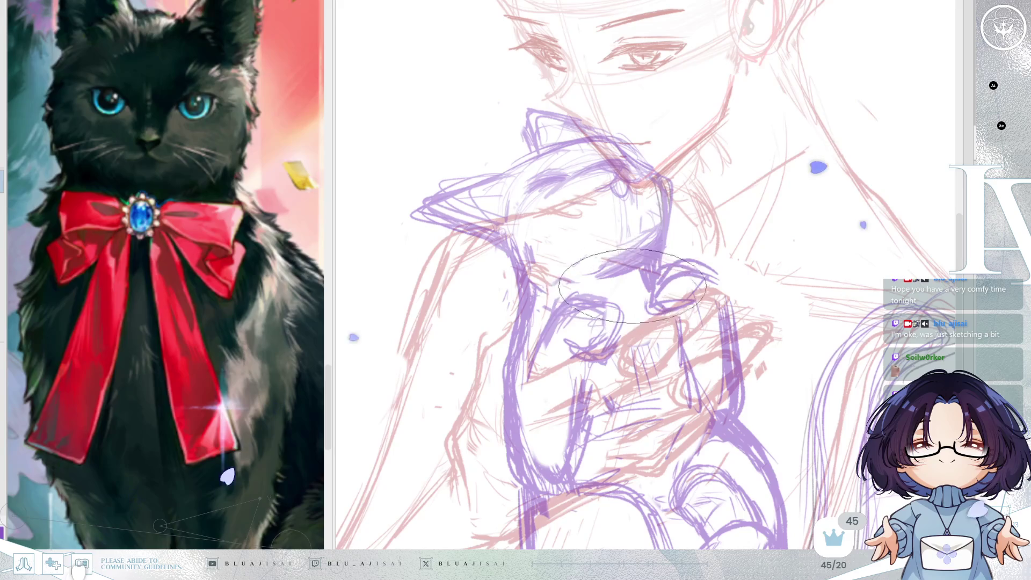
pyautogui.press('m')
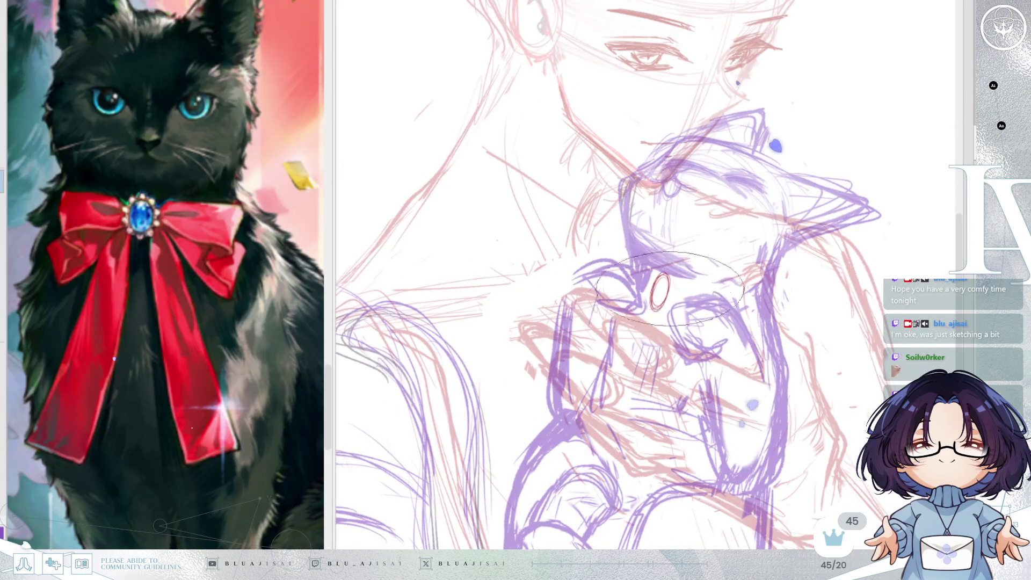
pyautogui.moveTo(662, 274); pyautogui.dragTo(659, 276)
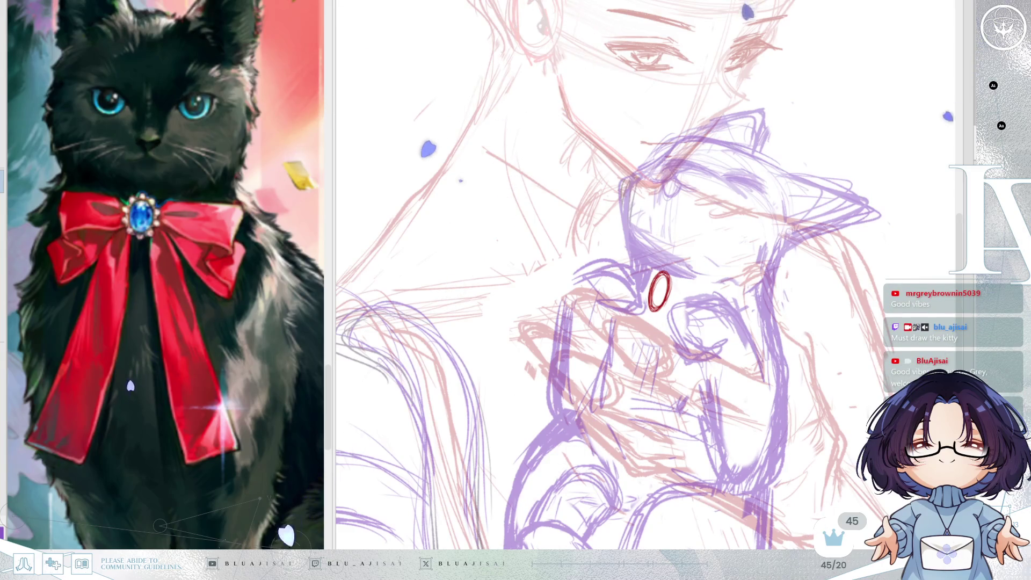
pyautogui.scroll(2, 651, 264)
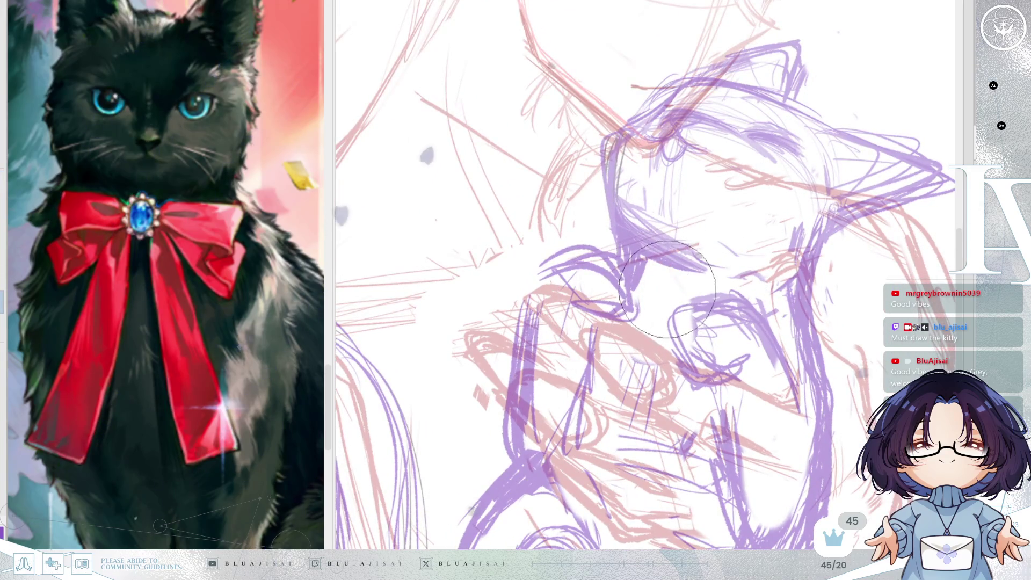
# Step: Draw a red oval for the bow's brooch and adjust it with Free Transform
pyautogui.moveTo(665, 264); pyautogui.dragTo(663, 267)
pyautogui.hotkey('ctrl', 't')
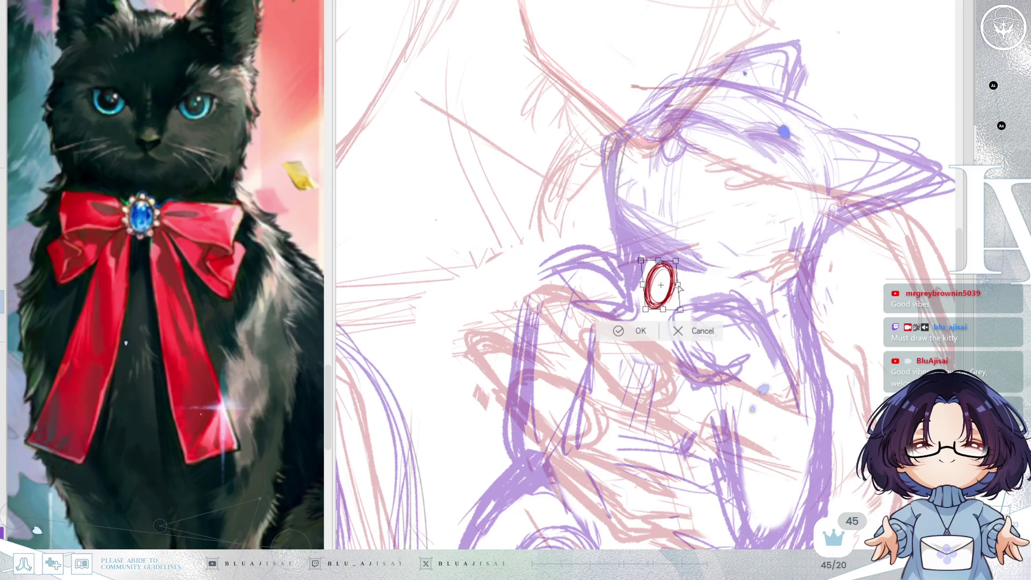
pyautogui.click(636, 331)
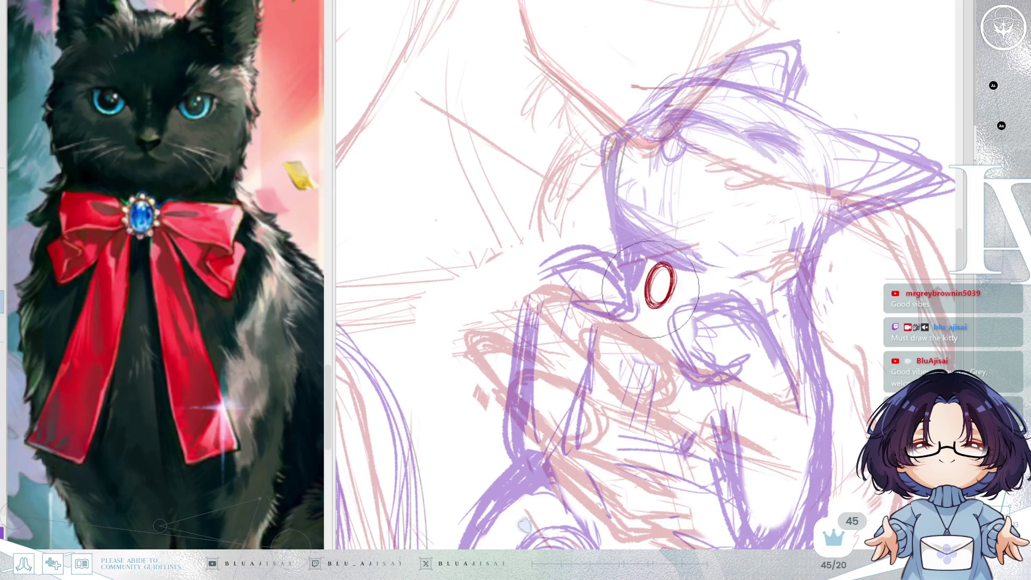
# Step: Sketch the bow's left ribbon loop and its zigzag ribbon ends beside the oval
pyautogui.press('h')
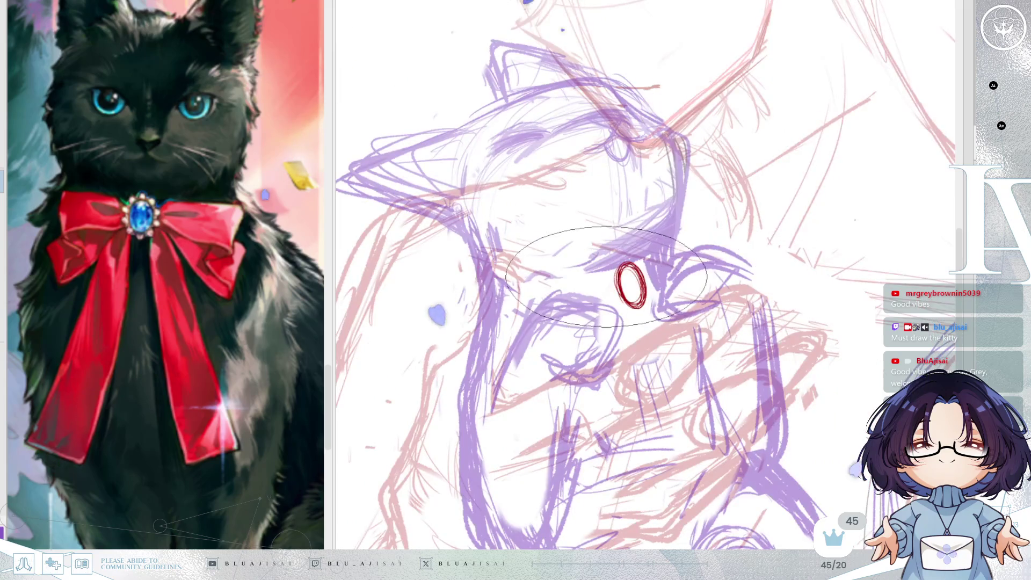
pyautogui.moveTo(610, 273)
pyautogui.mouseDown()
pyautogui.moveTo(572, 283)
pyautogui.moveTo(541, 338)
pyautogui.moveTo(547, 361)
pyautogui.moveTo(616, 311)
pyautogui.moveTo(596, 290)
pyautogui.moveTo(613, 295)
pyautogui.mouseUp()
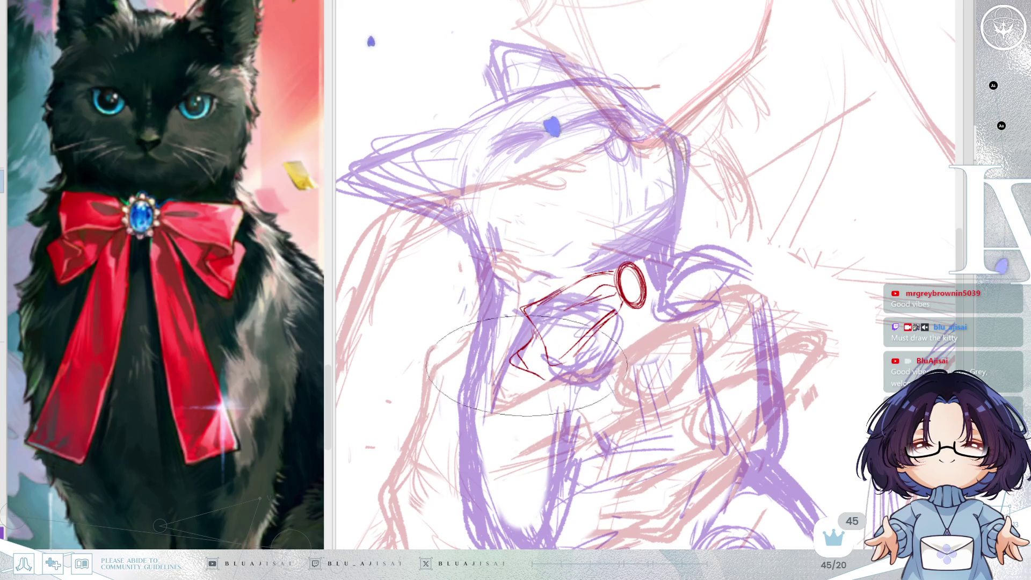
pyautogui.moveTo(515, 351)
pyautogui.mouseDown()
pyautogui.moveTo(549, 396)
pyautogui.moveTo(573, 388)
pyautogui.mouseUp()
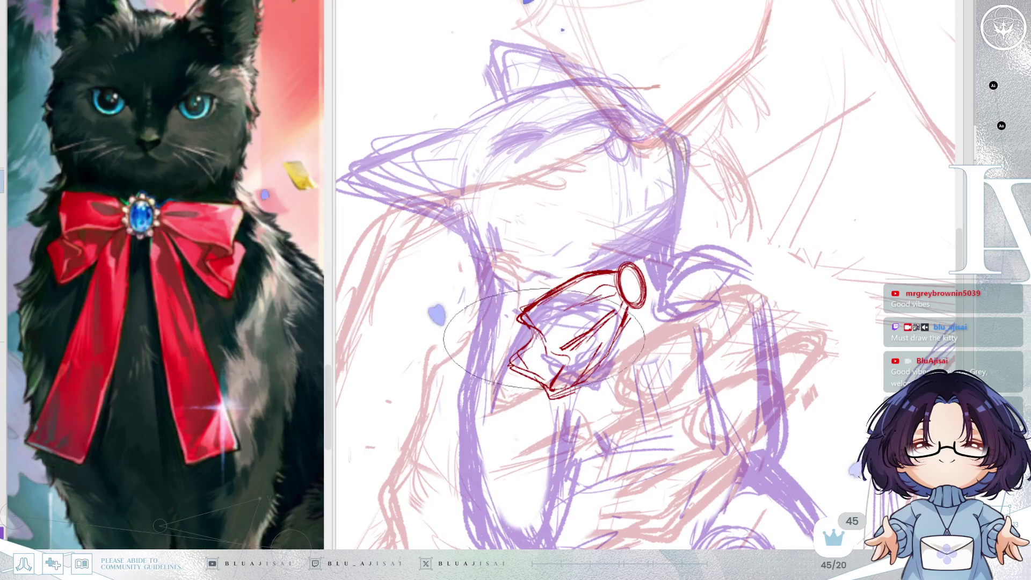
pyautogui.moveTo(551, 351); pyautogui.dragTo(566, 359)
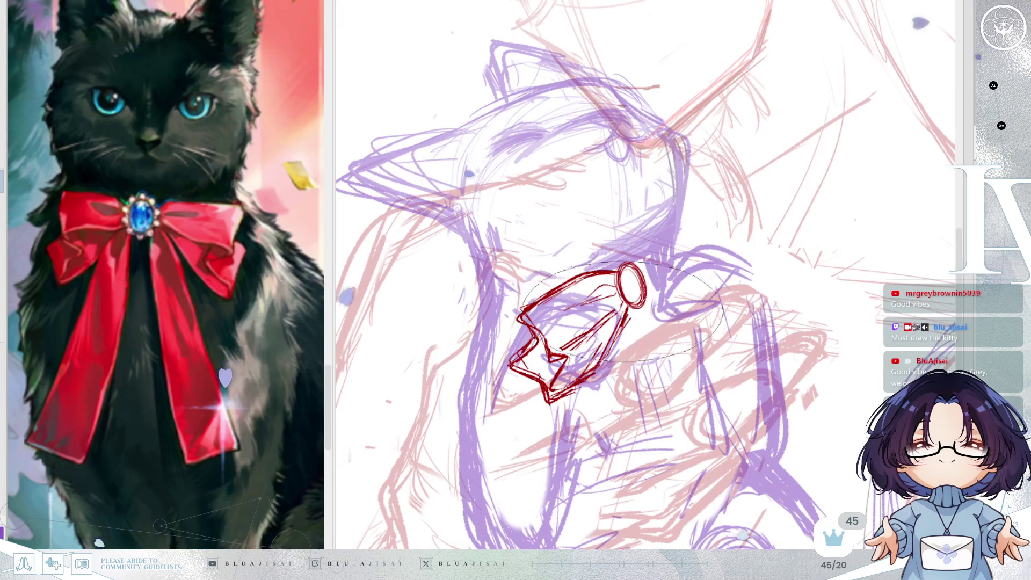
pyautogui.press('h')
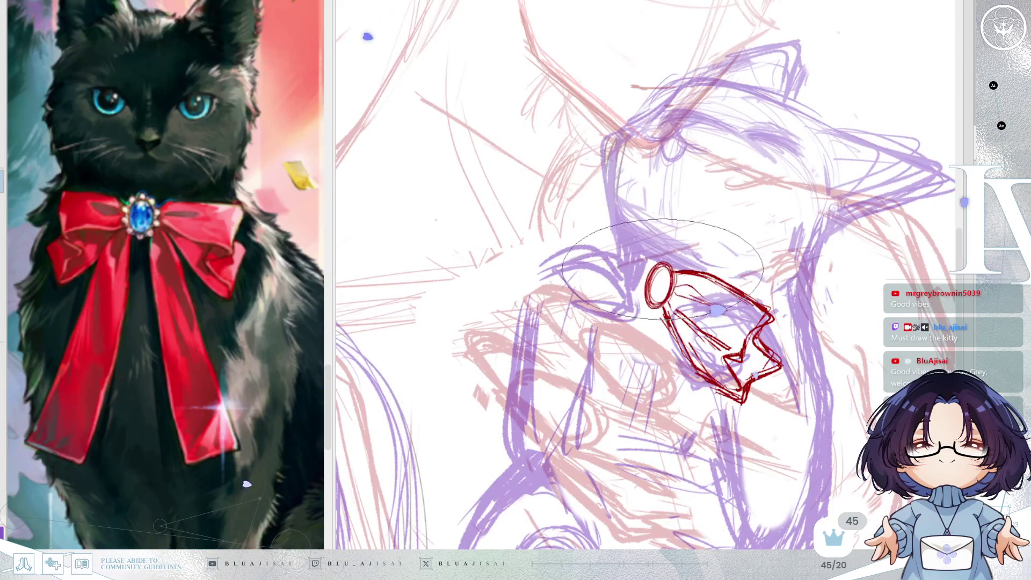
pyautogui.press('e')
pyautogui.press('e')
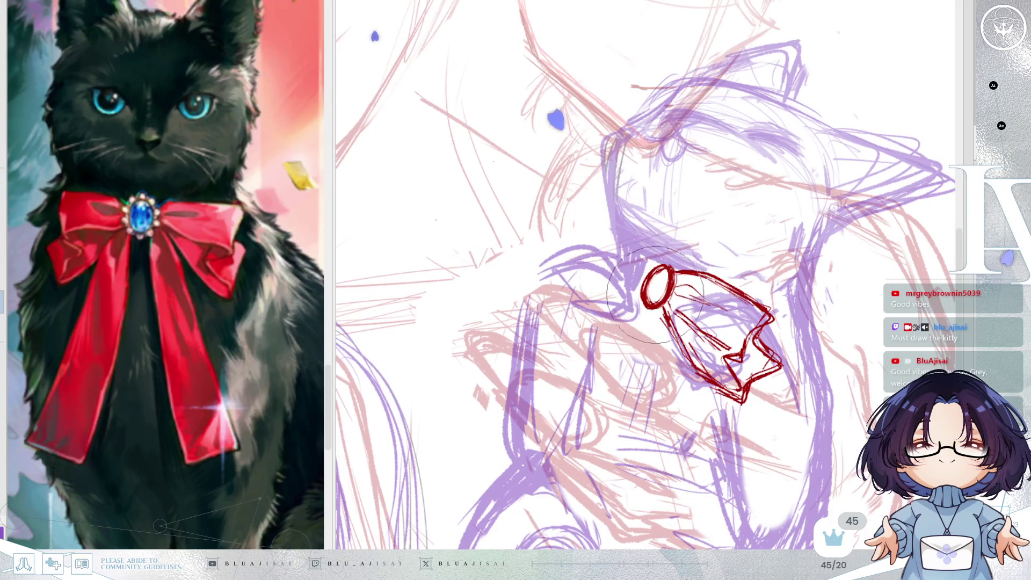
pyautogui.press('e')
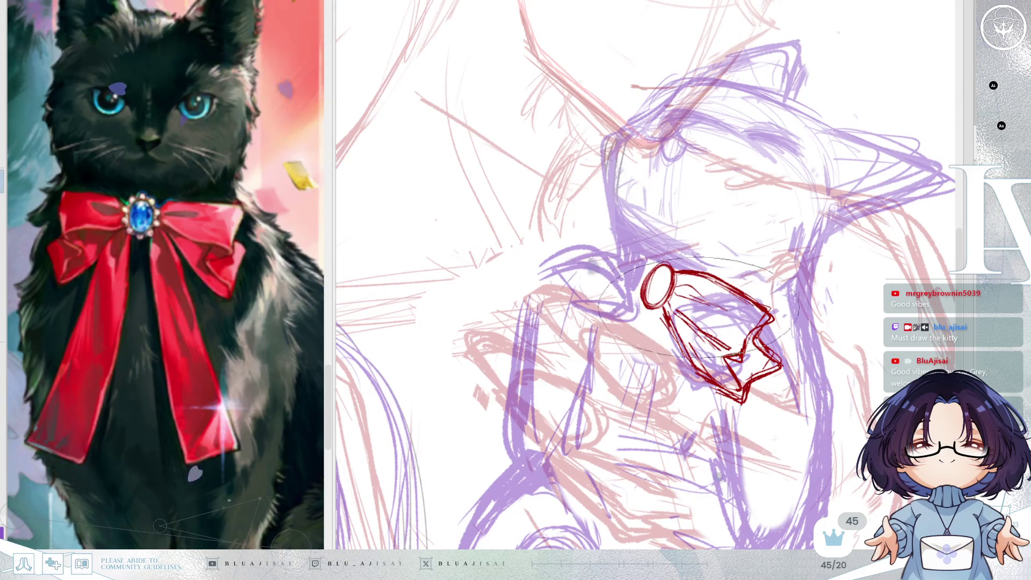
# Step: Start the bow's other loop on the right side of the oval brooch
pyautogui.press('m')
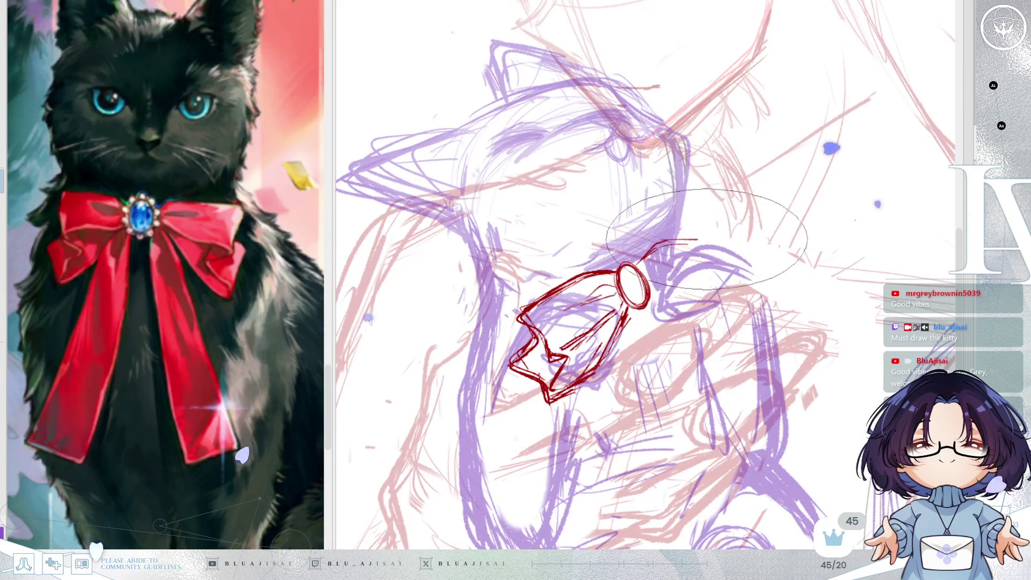
pyautogui.moveTo(647, 251); pyautogui.dragTo(726, 240)
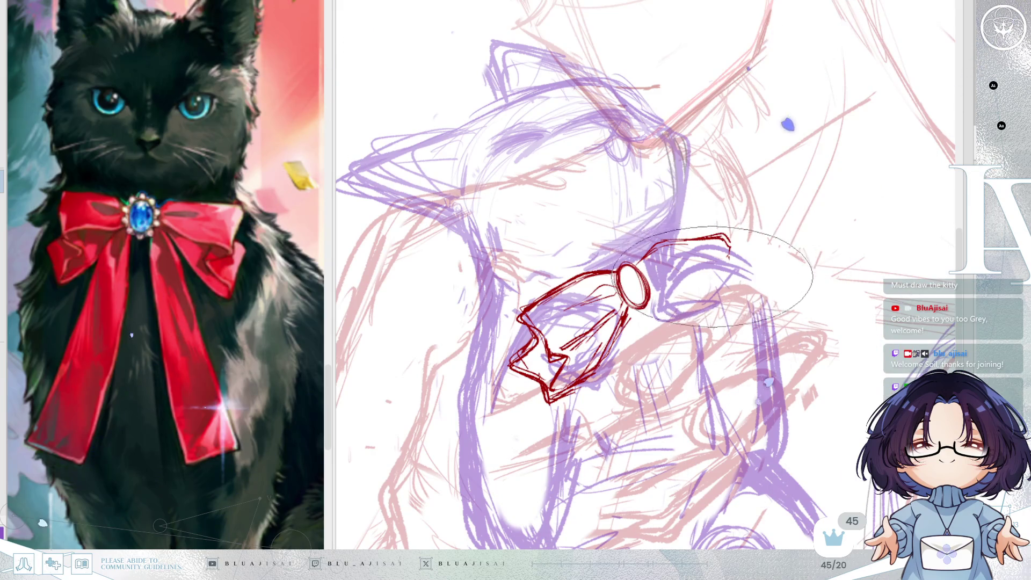
pyautogui.press('m')
pyautogui.moveTo(775, 171); pyautogui.dragTo(856, 187)
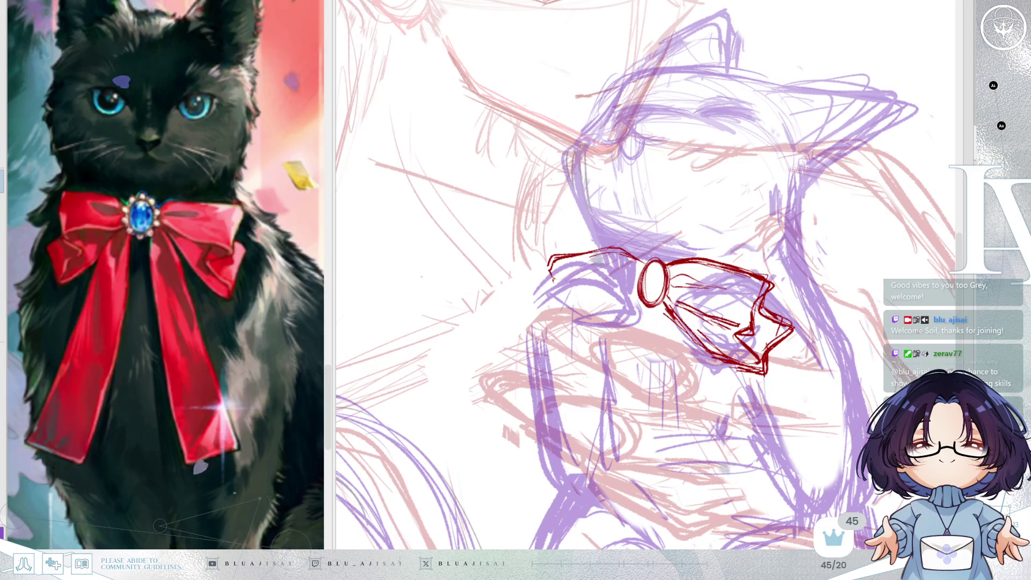
# Step: Sketch and shape the bow's second loop on the other side of the oval brooch
pyautogui.moveTo(459, 249)
pyautogui.mouseDown()
pyautogui.moveTo(634, 333)
pyautogui.moveTo(669, 365)
pyautogui.moveTo(685, 320)
pyautogui.moveTo(737, 329)
pyautogui.moveTo(743, 343)
pyautogui.moveTo(676, 361)
pyautogui.moveTo(635, 401)
pyautogui.moveTo(671, 404)
pyautogui.moveTo(627, 362)
pyautogui.moveTo(638, 396)
pyautogui.moveTo(689, 389)
pyautogui.mouseUp()
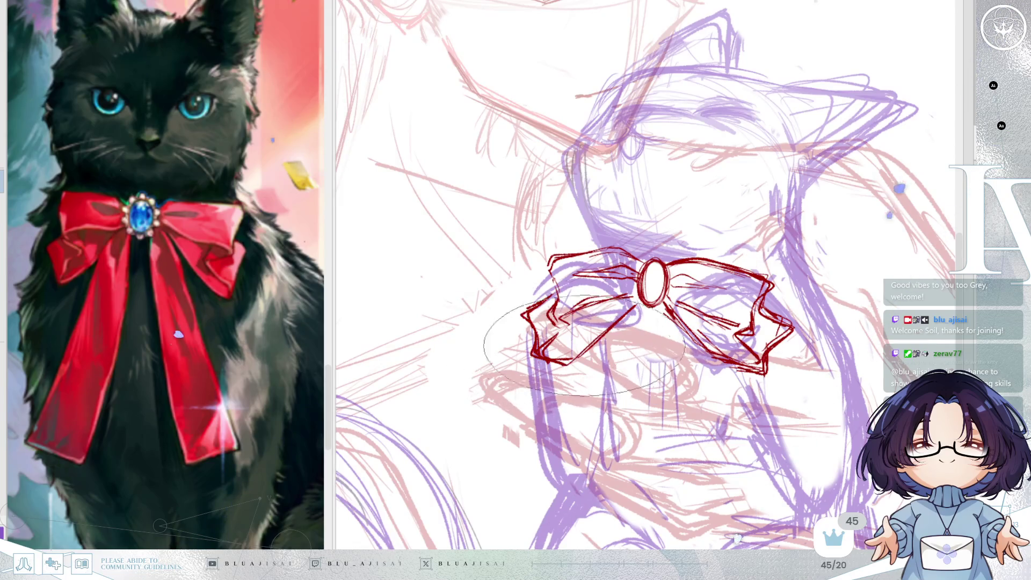
pyautogui.moveTo(563, 383)
pyautogui.mouseDown()
pyautogui.moveTo(616, 393)
pyautogui.moveTo(590, 397)
pyautogui.moveTo(580, 376)
pyautogui.moveTo(645, 357)
pyautogui.mouseUp()
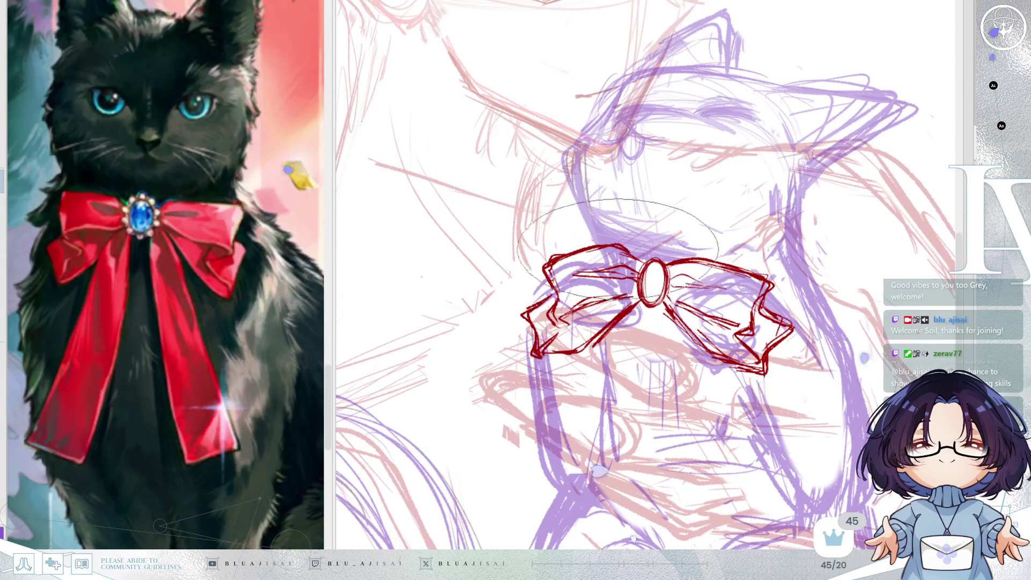
pyautogui.press('Delete')
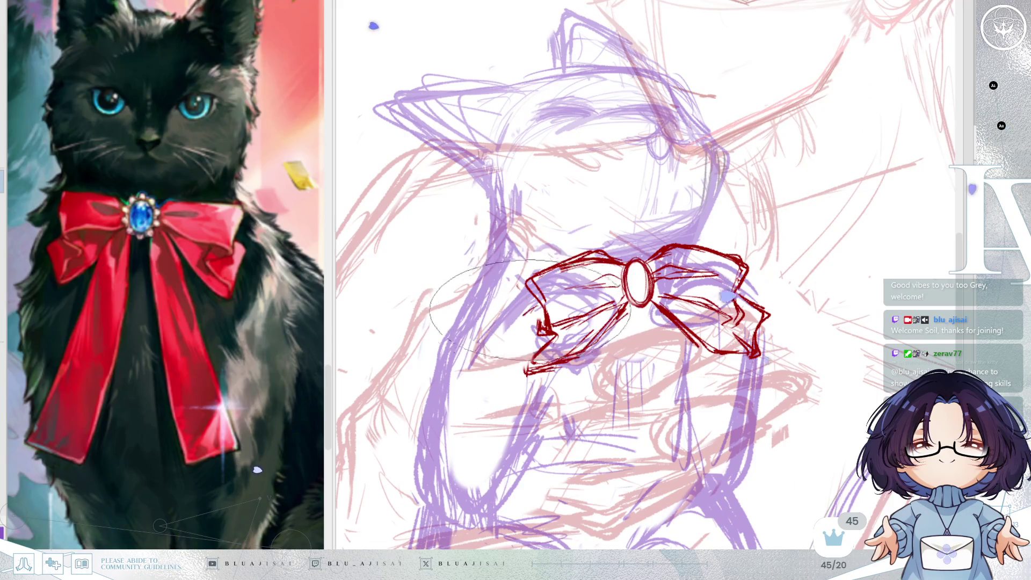
# Step: Erase and redraw the bow's lower-left tip, then add scalloped trim above and below the brooch
pyautogui.moveTo(526, 362)
pyautogui.mouseDown()
pyautogui.moveTo(532, 353)
pyautogui.moveTo(532, 374)
pyautogui.moveTo(573, 352)
pyautogui.mouseUp()
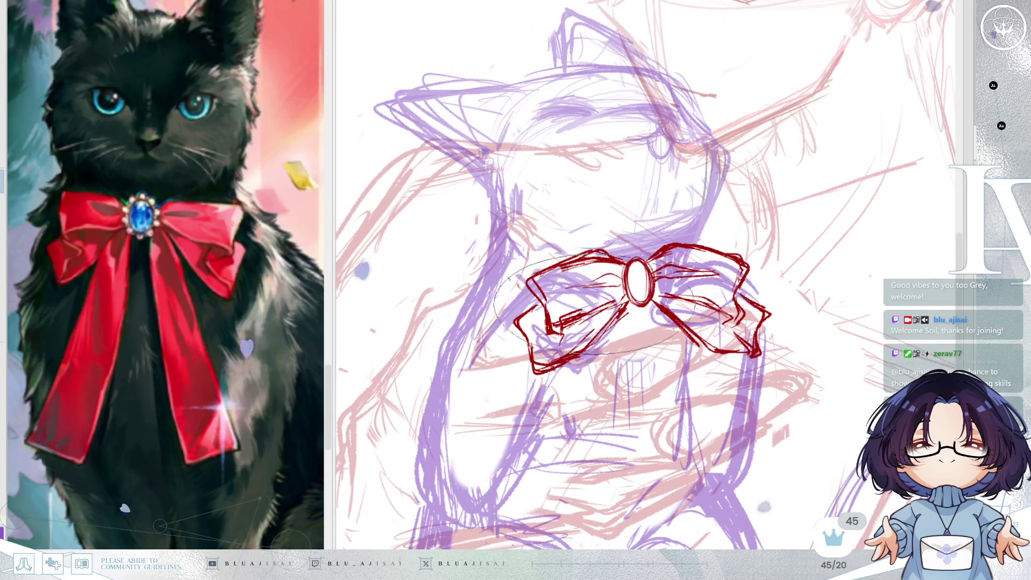
pyautogui.moveTo(572, 317); pyautogui.dragTo(614, 293)
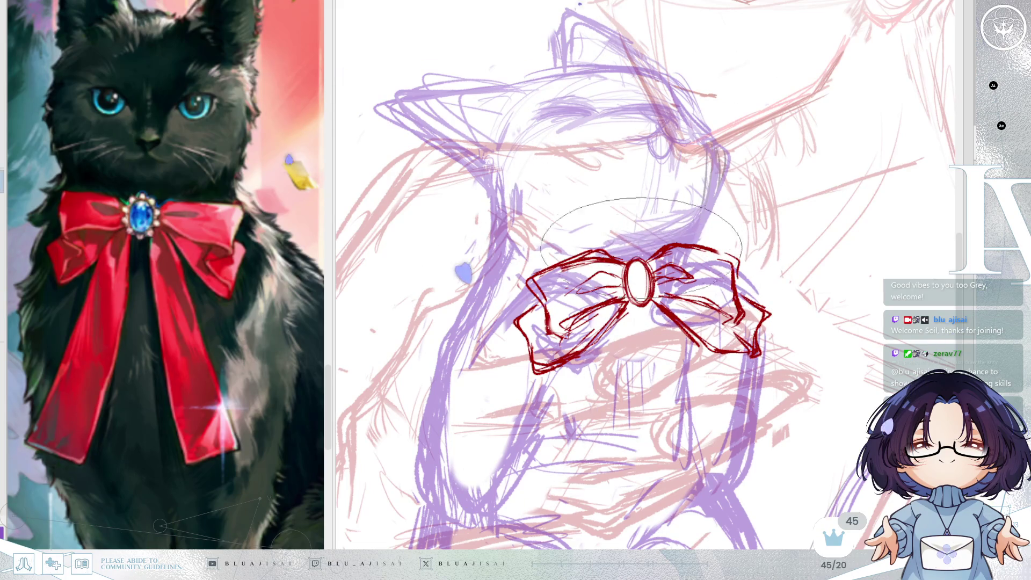
pyautogui.moveTo(623, 261); pyautogui.dragTo(653, 262)
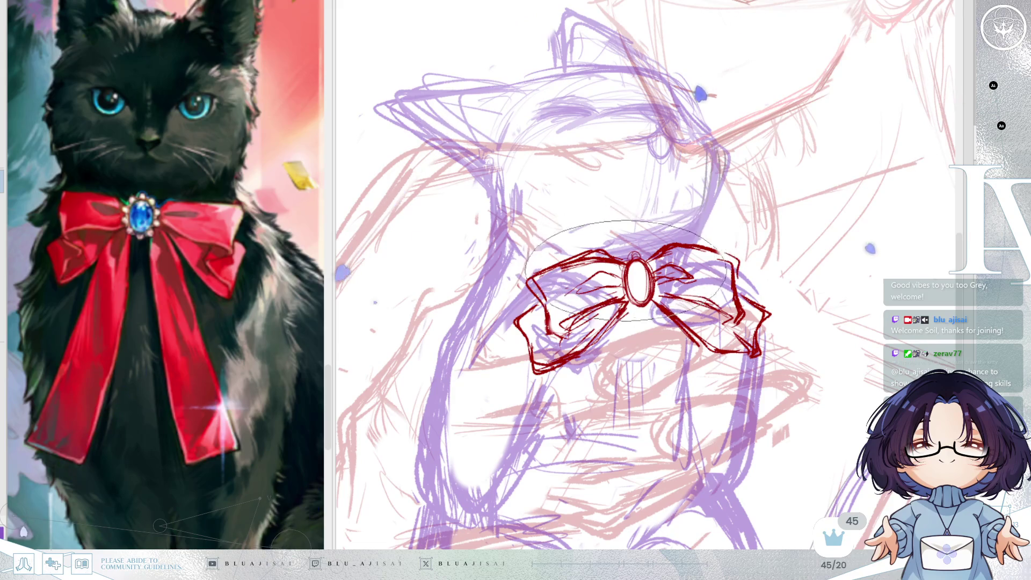
pyautogui.moveTo(625, 303); pyautogui.dragTo(652, 305)
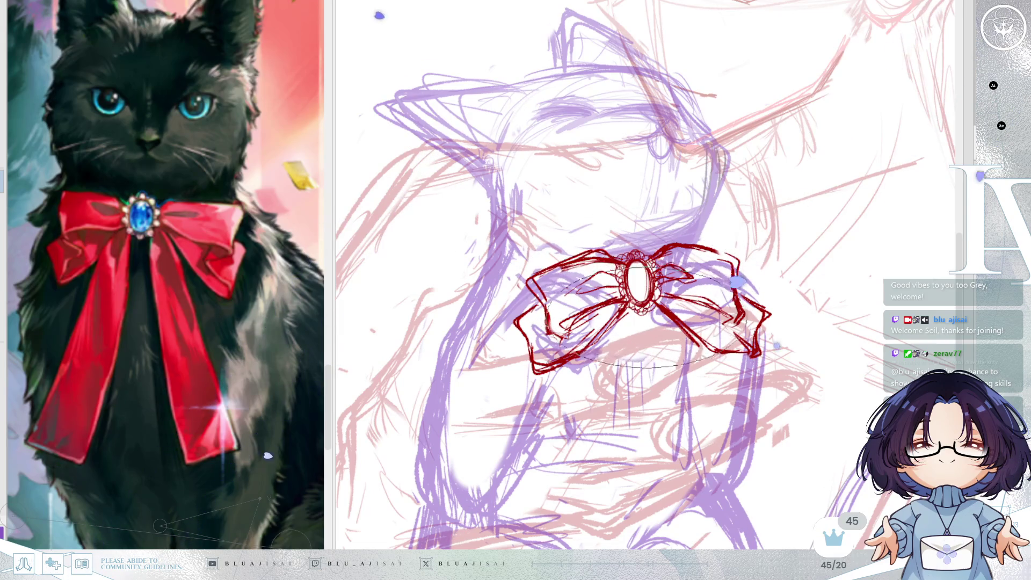
# Step: Mirror the view and extend the bow's left side downward
pyautogui.moveTo(673, 363)
pyautogui.mouseDown()
pyautogui.moveTo(665, 342)
pyautogui.moveTo(657, 362)
pyautogui.mouseUp()
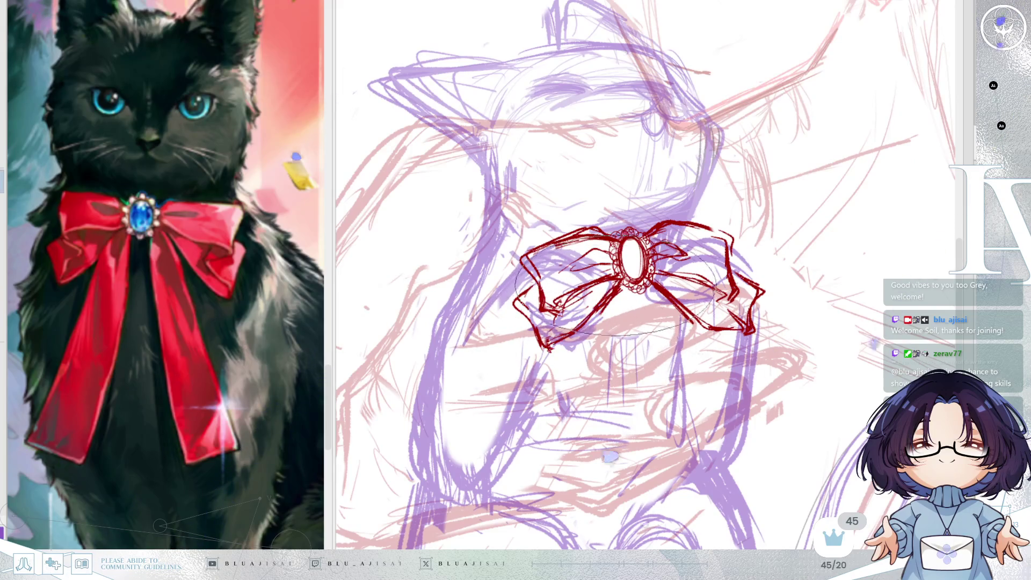
pyautogui.press('m')
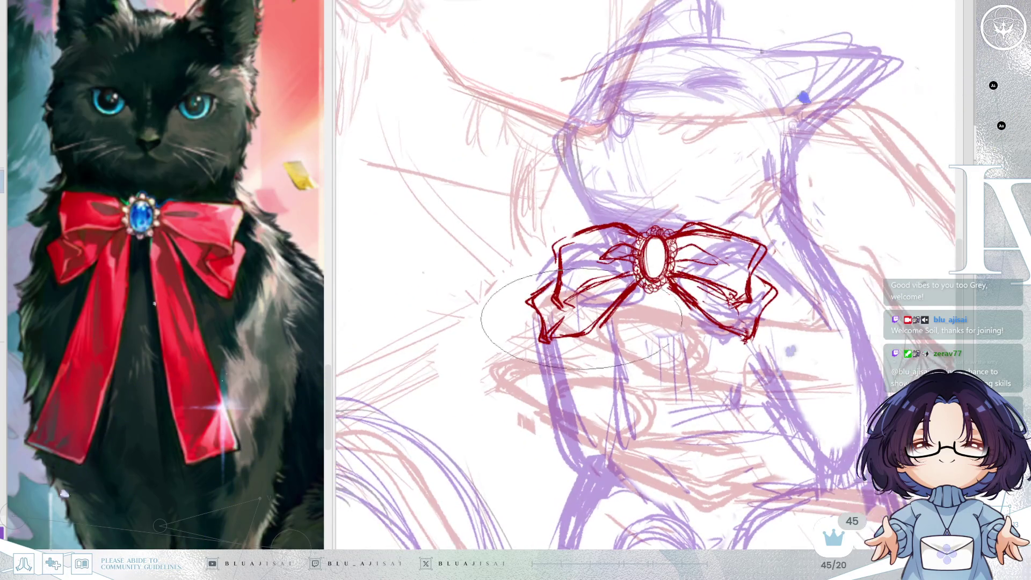
pyautogui.moveTo(543, 292); pyautogui.dragTo(550, 338)
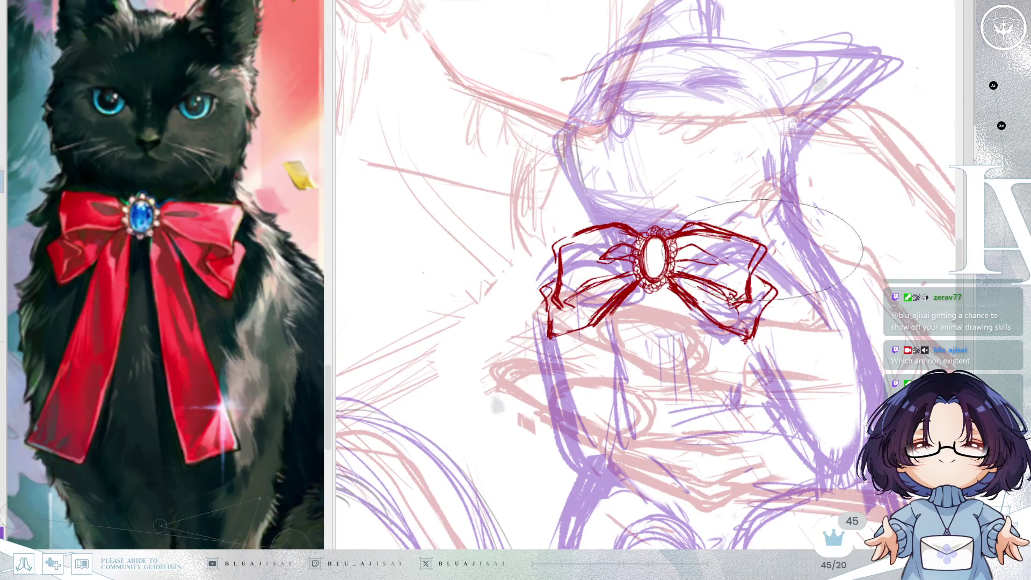
pyautogui.hotkey('ctrl', '-')
pyautogui.hotkey('ctrl', '-')
pyautogui.press('-')
pyautogui.press('Home')
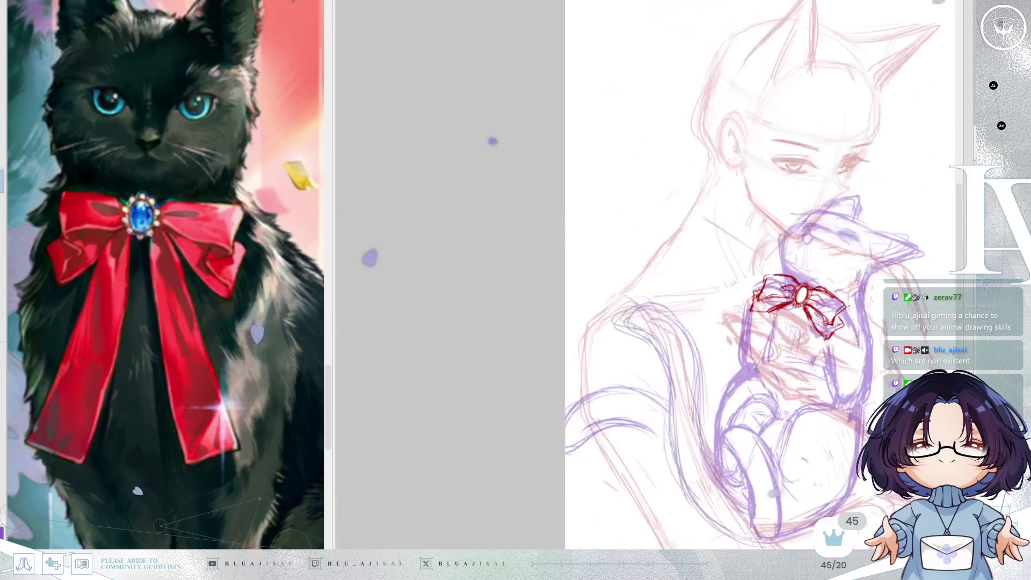
pyautogui.scroll(3, 702, 208)
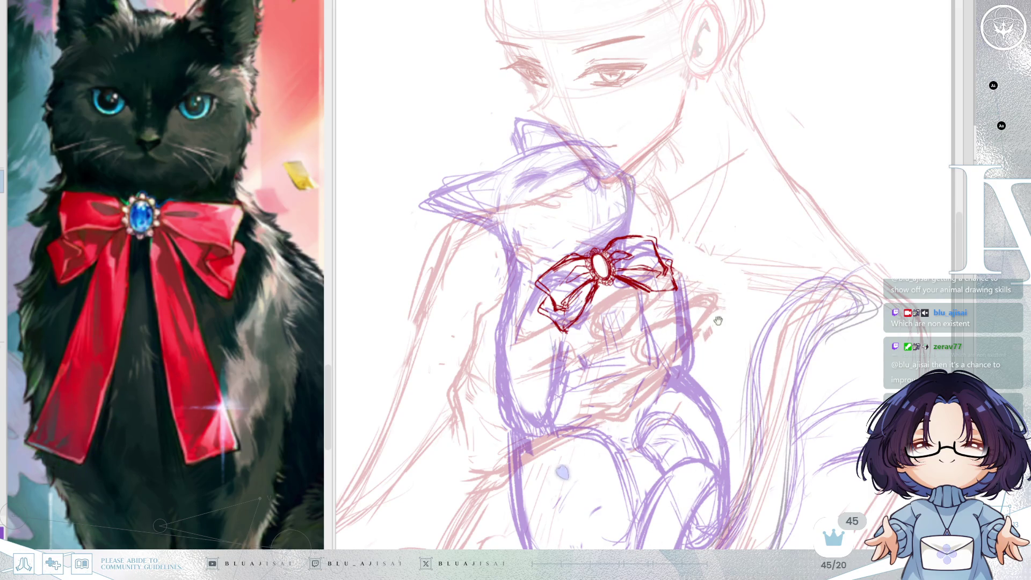
pyautogui.moveTo(718, 321); pyautogui.dragTo(731, 259)
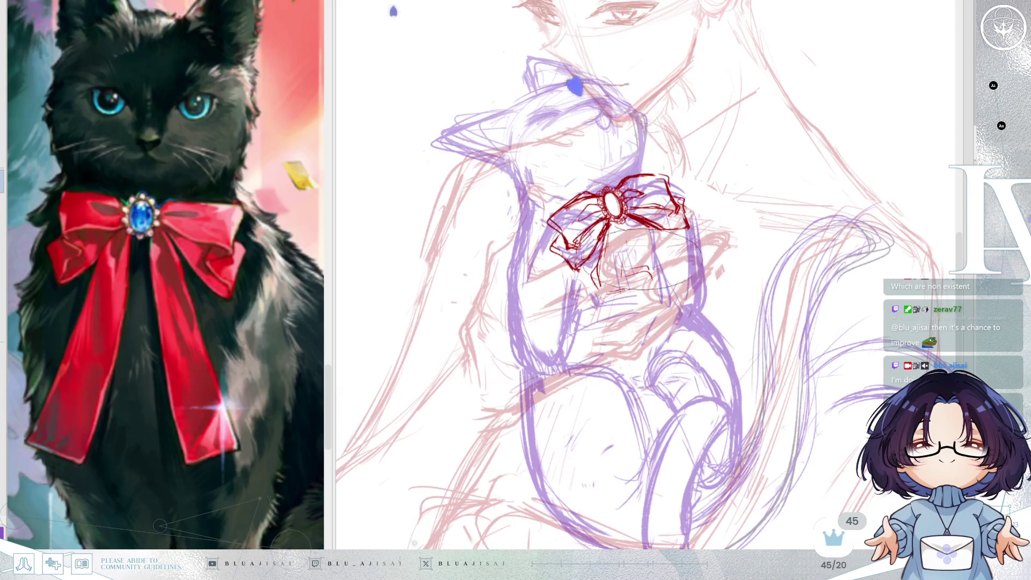
pyautogui.press('m')
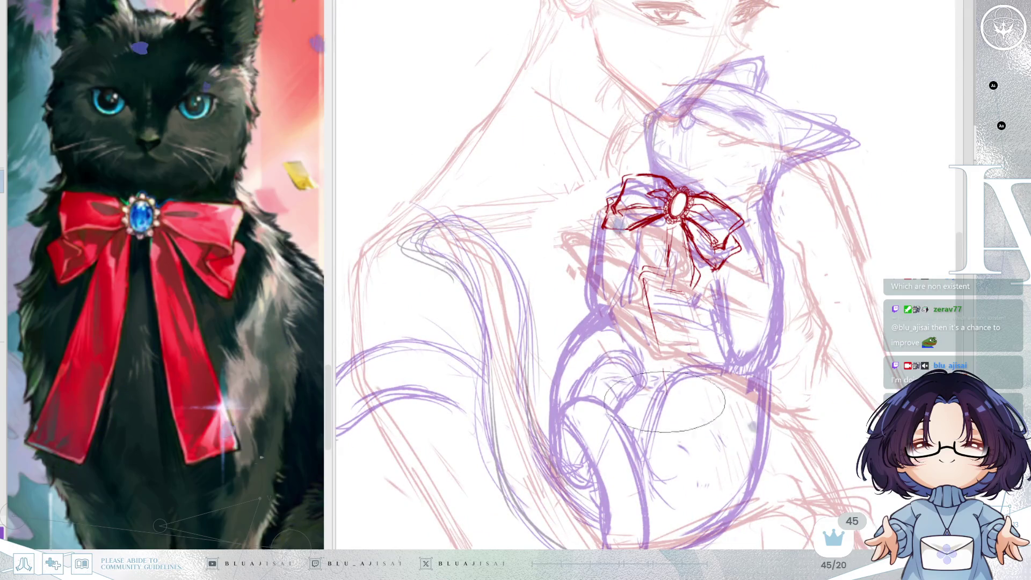
pyautogui.moveTo(666, 290)
pyautogui.mouseDown()
pyautogui.moveTo(646, 397)
pyautogui.moveTo(664, 429)
pyautogui.mouseUp()
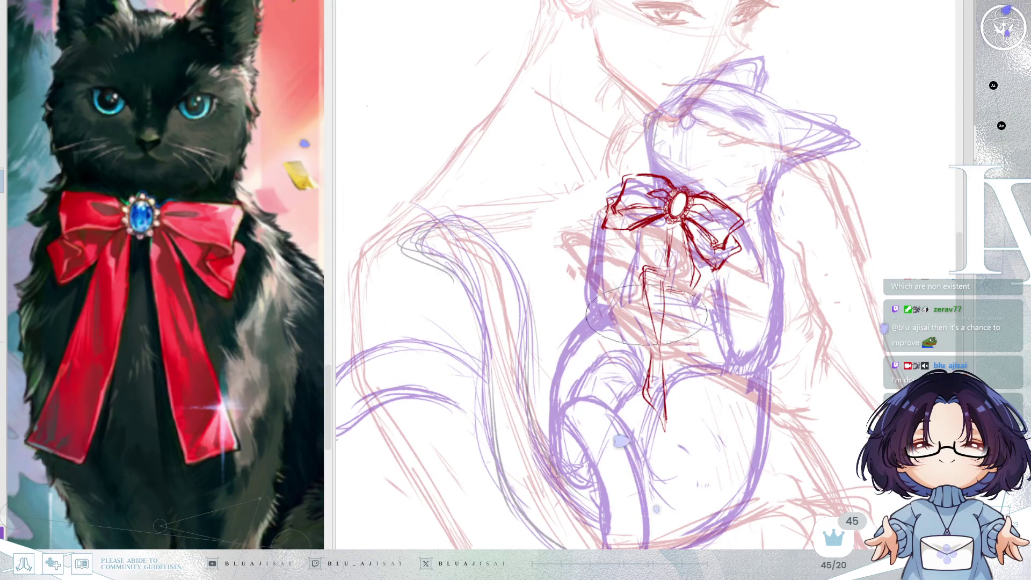
pyautogui.press('h')
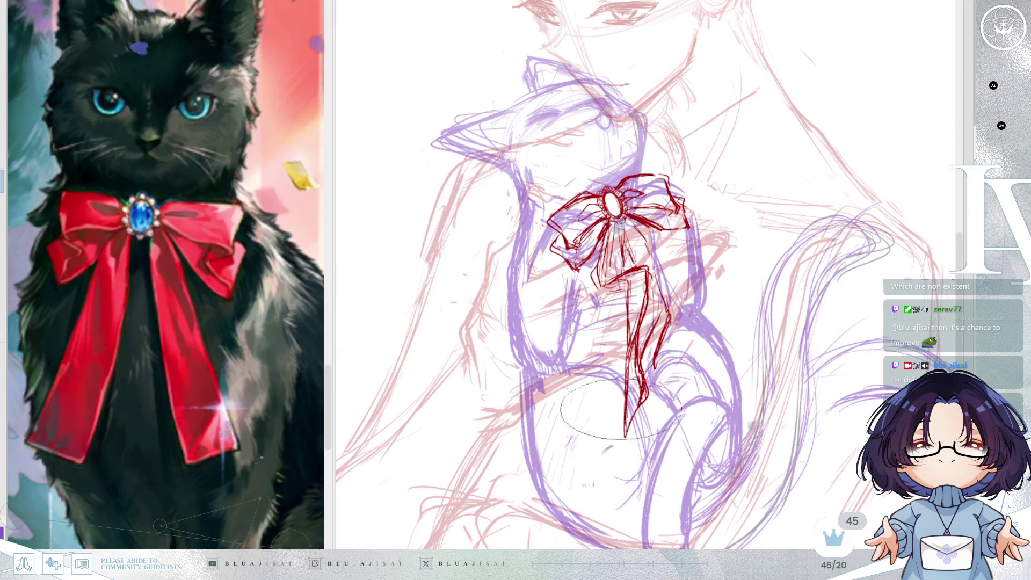
pyautogui.click(624, 425)
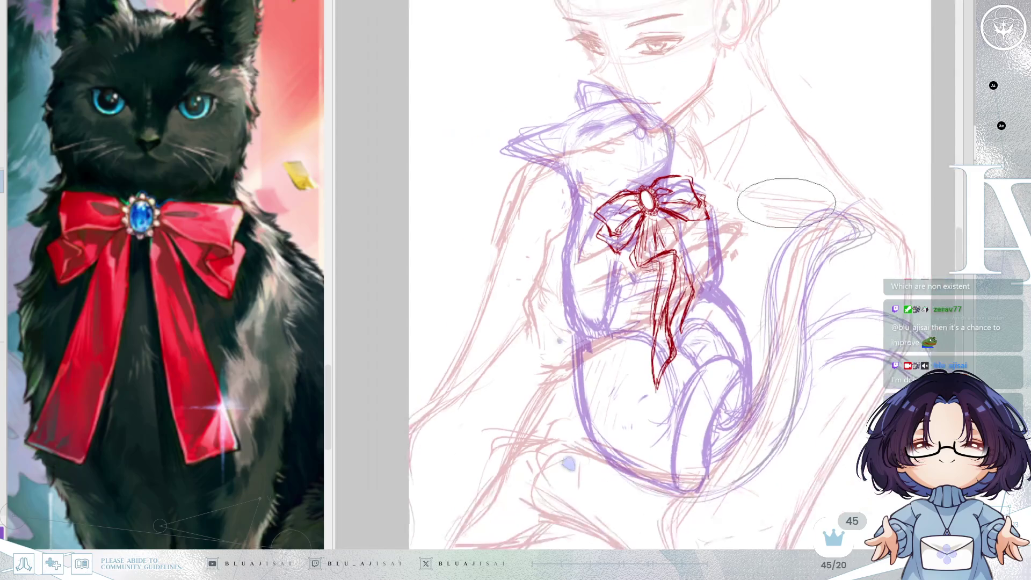
pyautogui.hotkey('ctrl', '-')
pyautogui.hotkey('ctrl', '-')
pyautogui.hotkey('ctrl', '-')
pyautogui.moveTo(819, 233); pyautogui.dragTo(805, 264)
pyautogui.moveTo(873, 241); pyautogui.dragTo(869, 239)
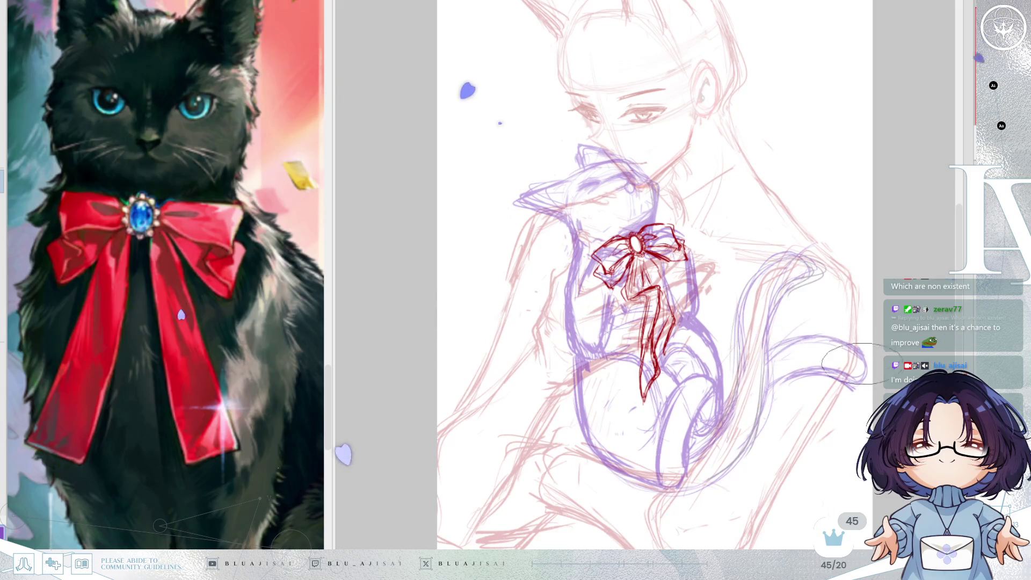
pyautogui.scroll(2, 851, 349)
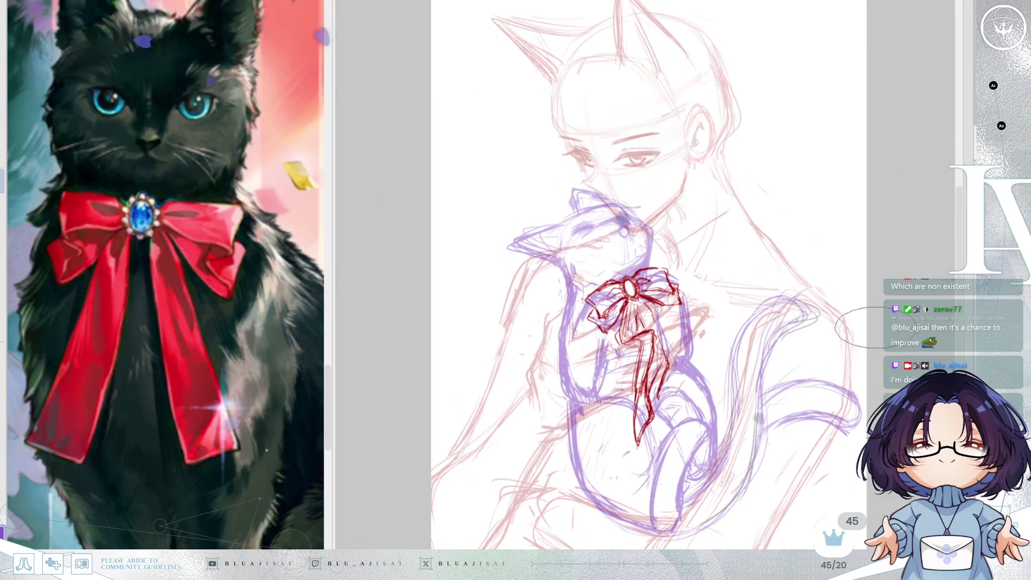
pyautogui.scroll(-2, 867, 328)
pyautogui.scroll(2, 868, 328)
pyautogui.scroll(-1, 860, 332)
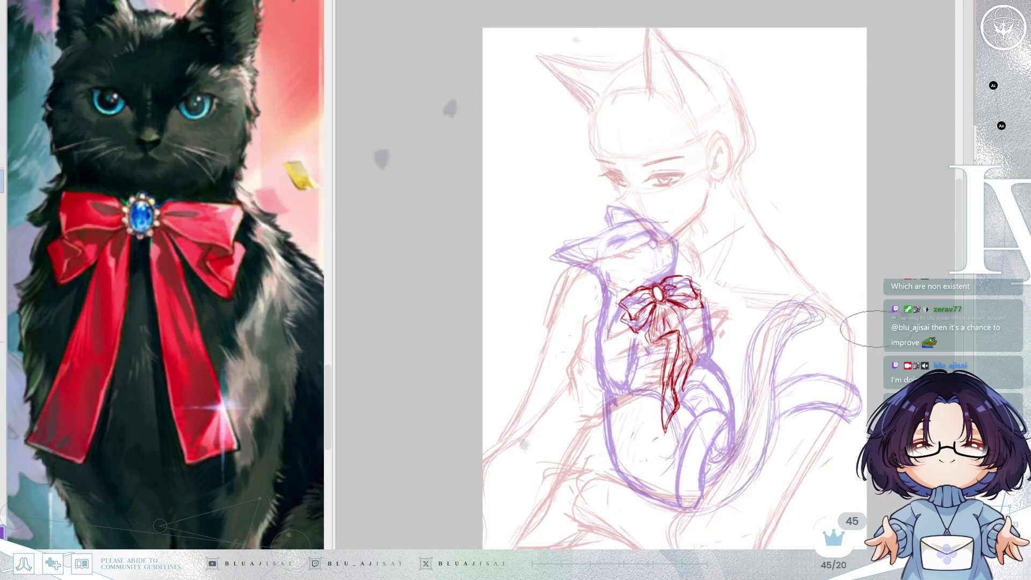
pyautogui.scroll(1, 936, 254)
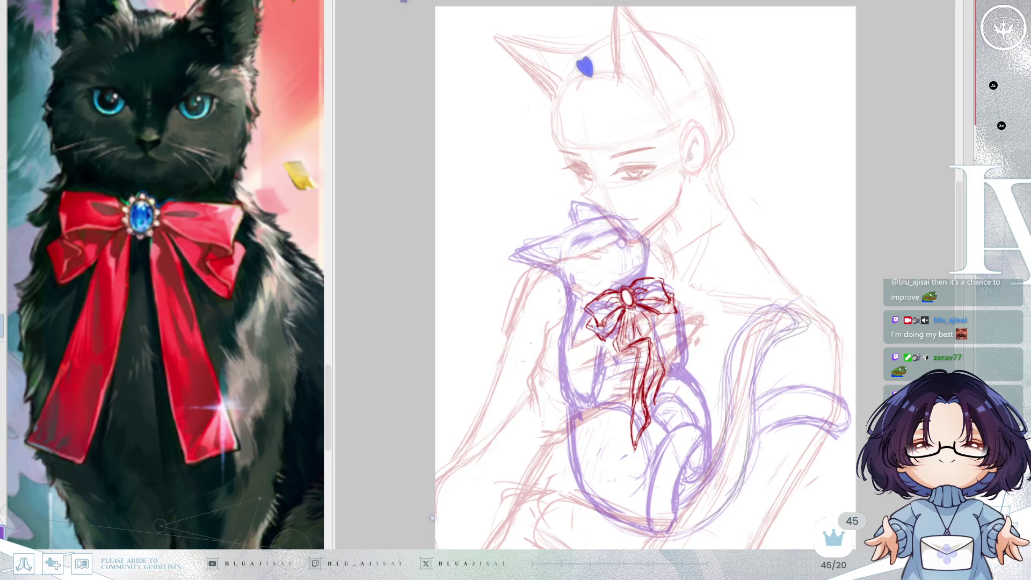
pyautogui.moveTo(572, 370); pyautogui.dragTo(563, 281)
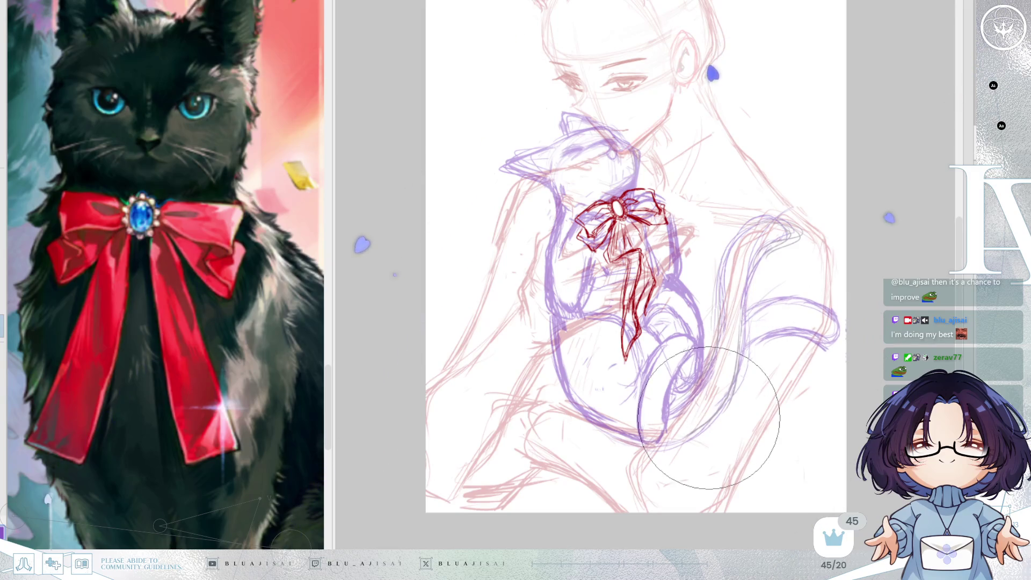
pyautogui.moveTo(686, 421); pyautogui.dragTo(695, 510)
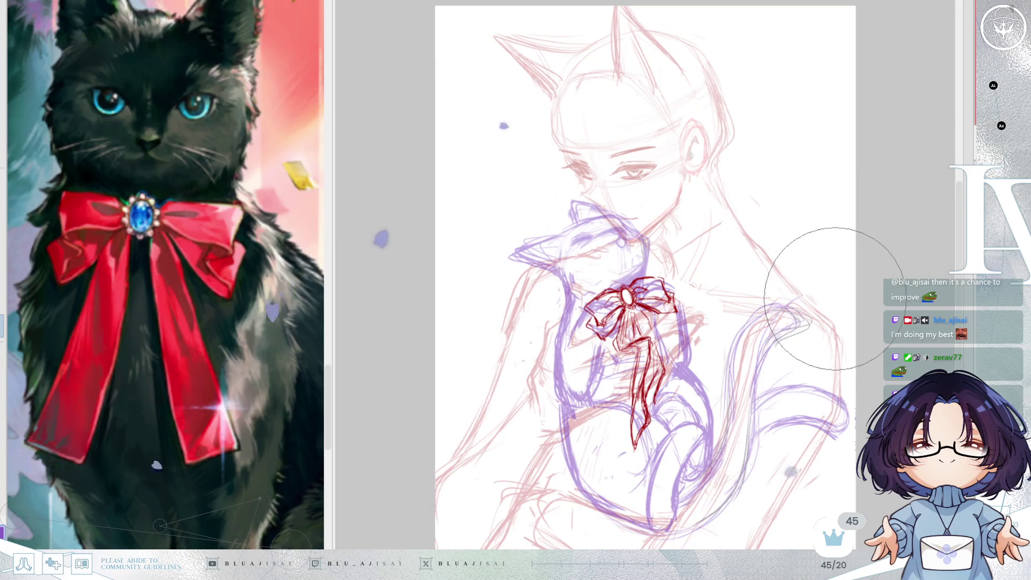
pyautogui.press('h')
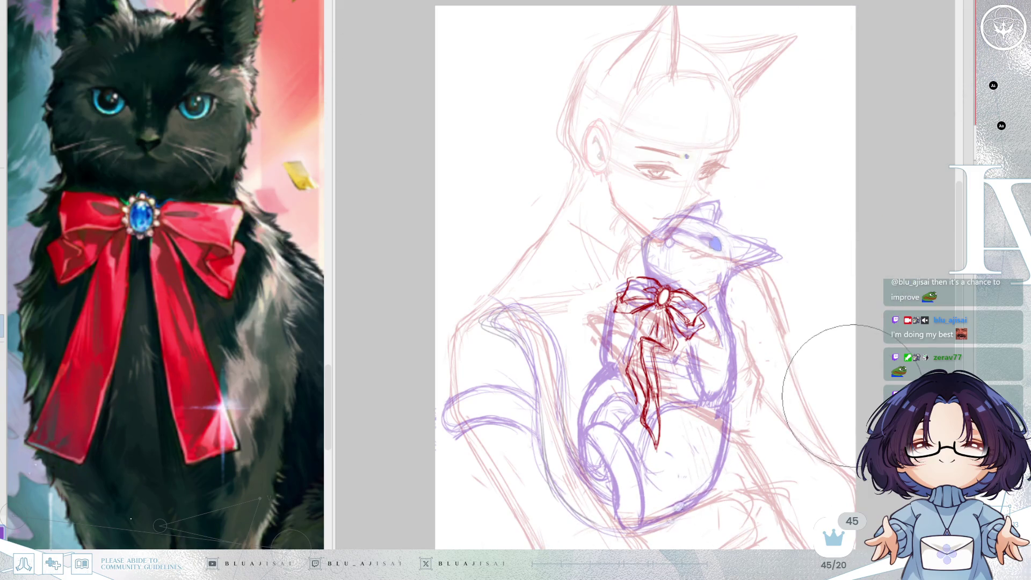
# Step: Flip the canvas view back to its normal orientation
pyautogui.press('h')
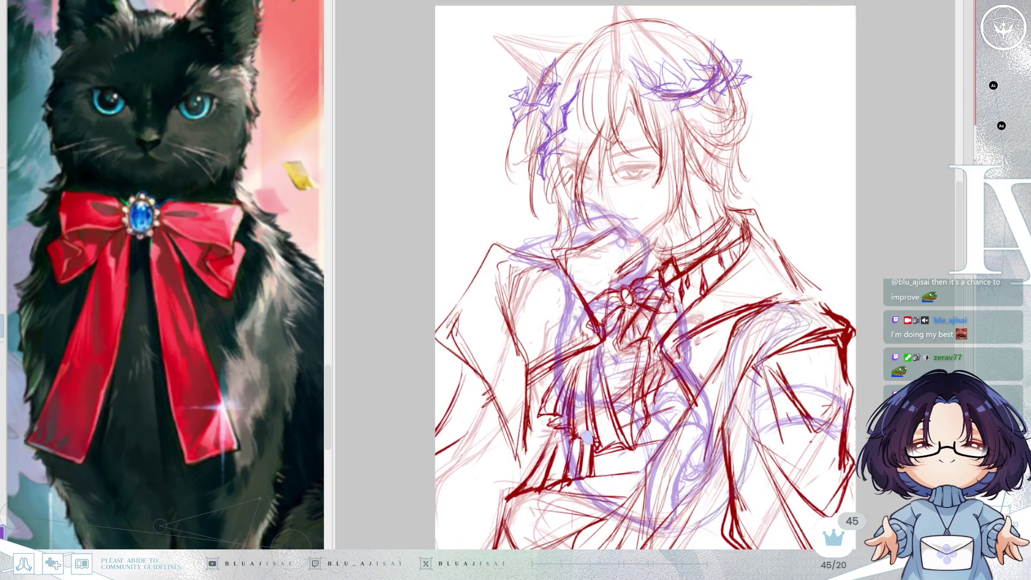
pyautogui.scroll(-5, 778, 327)
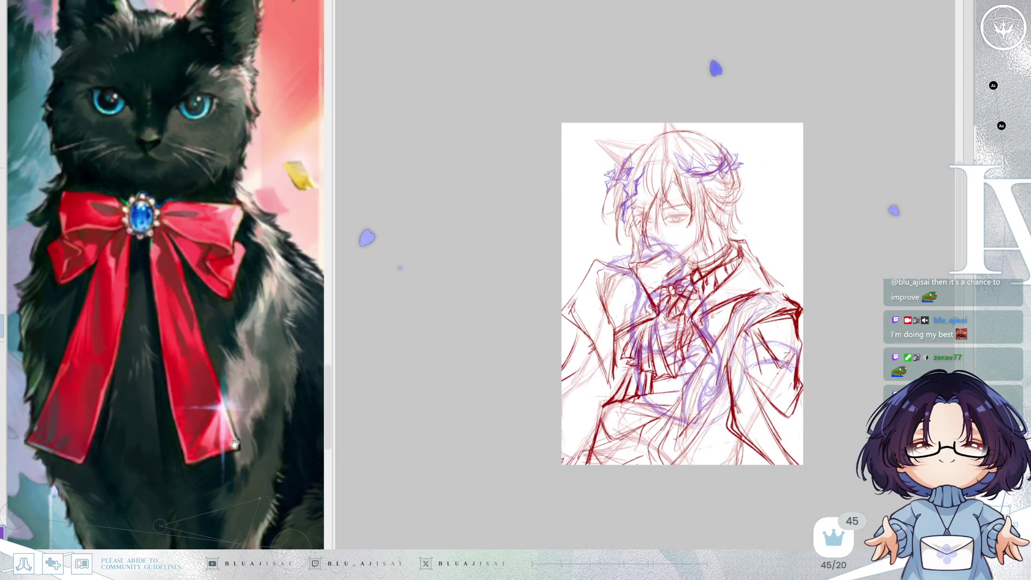
# Step: Bring the black-cat reference collage into the Sub View, narrow its panel, and lay a background gradient
pyautogui.scroll(-5, 301, 322)
pyautogui.scroll(6, 237, 396)
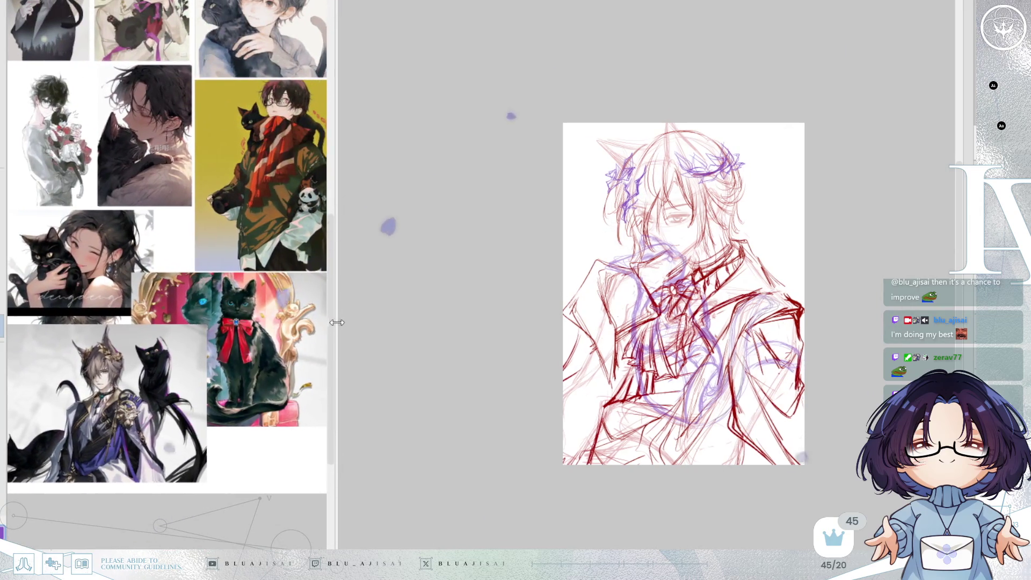
pyautogui.moveTo(336, 315); pyautogui.dragTo(380, 316)
pyautogui.scroll(3, 295, 458)
pyautogui.scroll(-1, 294, 458)
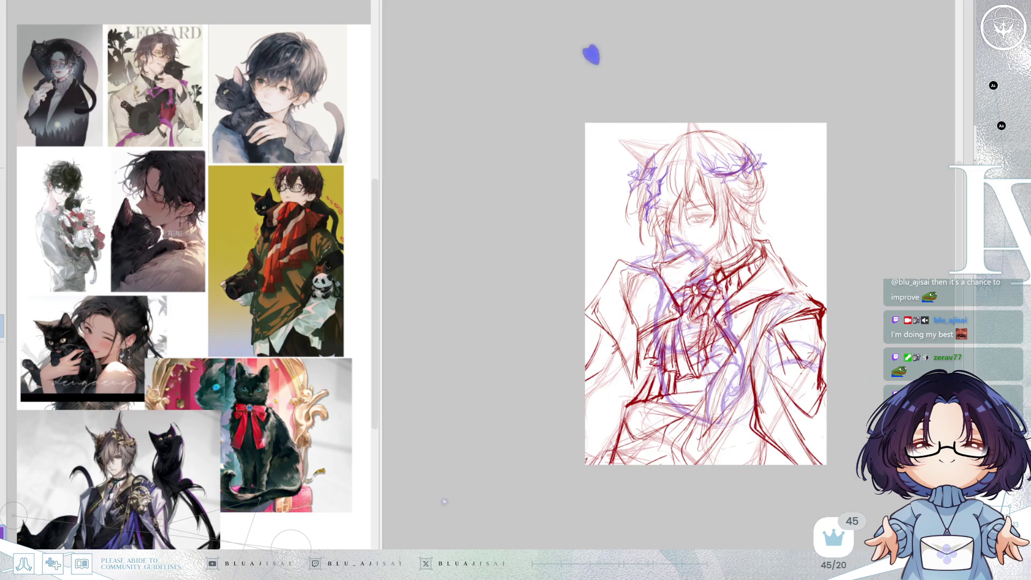
pyautogui.hotkey('ctrl', '+')
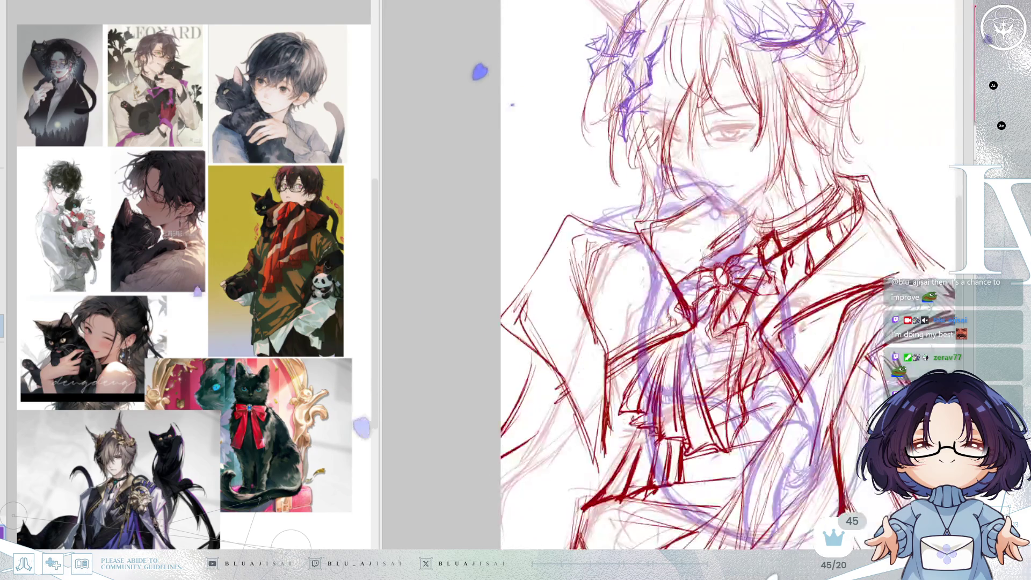
pyautogui.hotkey('ctrl', '-')
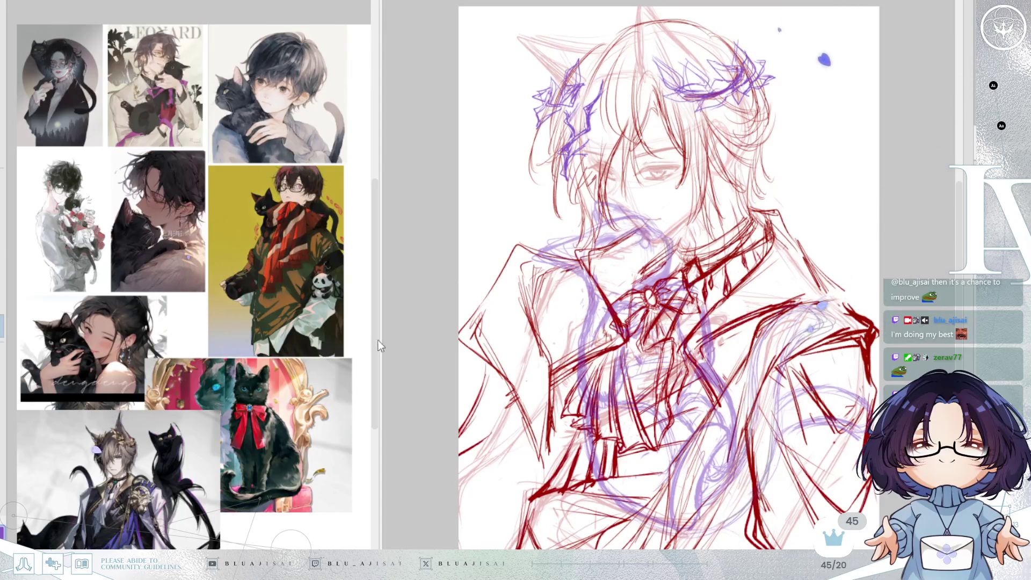
pyautogui.moveTo(378, 340); pyautogui.dragTo(307, 431)
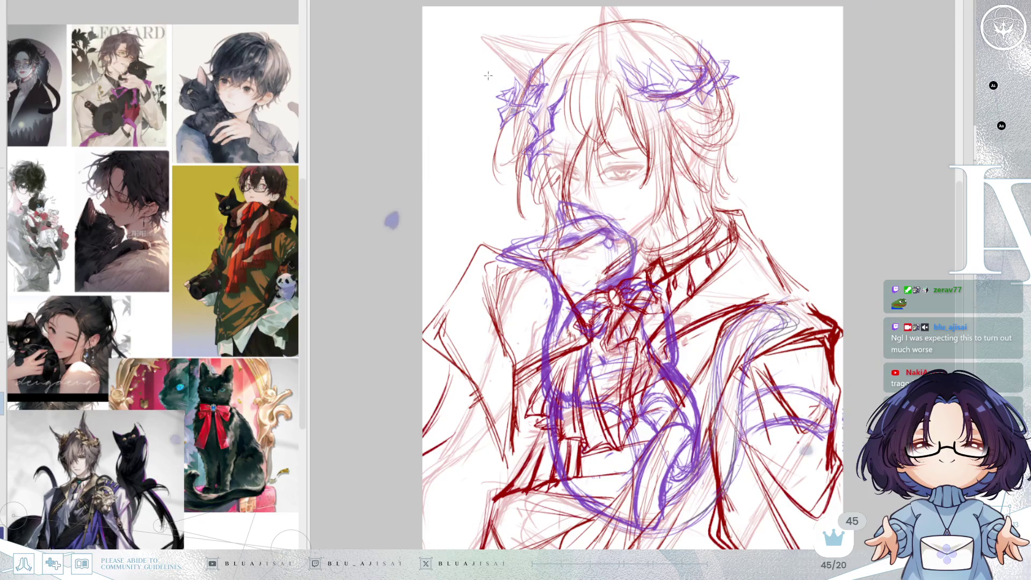
pyautogui.moveTo(593, 110); pyautogui.dragTo(736, 547)
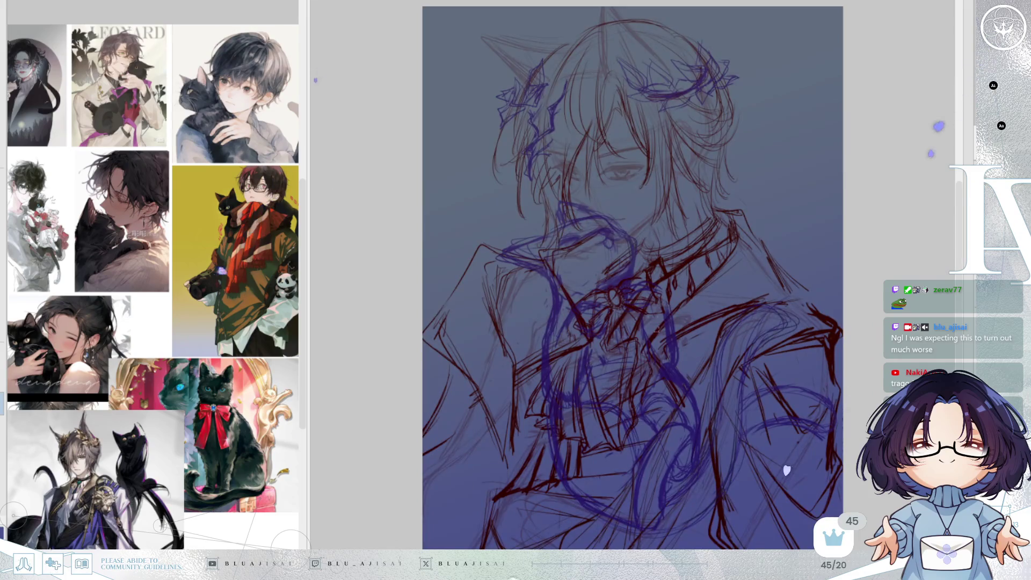
# Step: Redo the blue background gradient until it runs top to bottom, then enlarge the brush for skin
pyautogui.moveTo(497, 38); pyautogui.dragTo(725, 480)
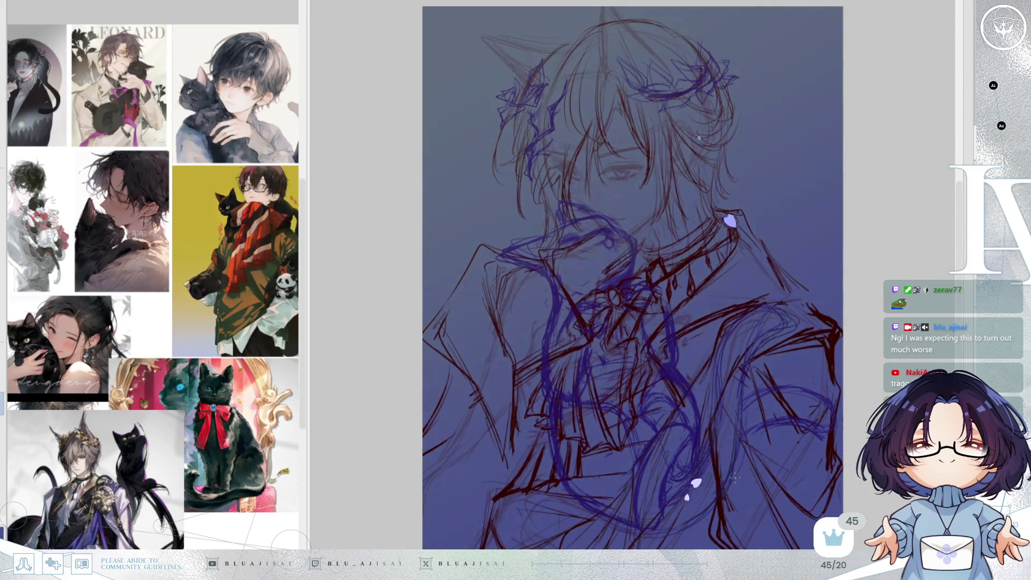
pyautogui.moveTo(485, 79); pyautogui.dragTo(782, 517)
pyautogui.moveTo(494, 34); pyautogui.dragTo(716, 541)
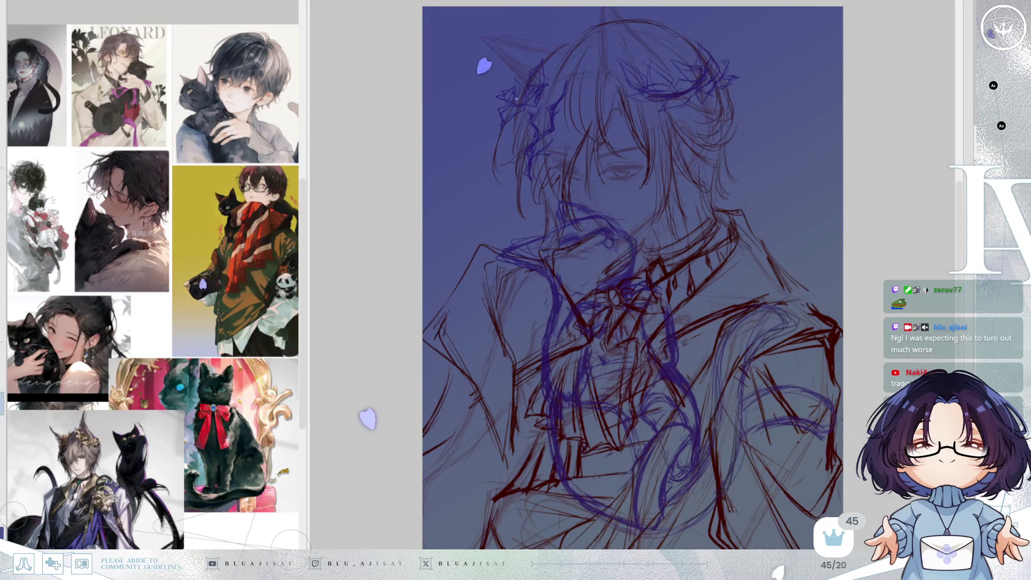
pyautogui.moveTo(577, 5)
pyautogui.mouseDown()
pyautogui.moveTo(710, 486)
pyautogui.moveTo(642, 392)
pyautogui.moveTo(655, 469)
pyautogui.mouseUp()
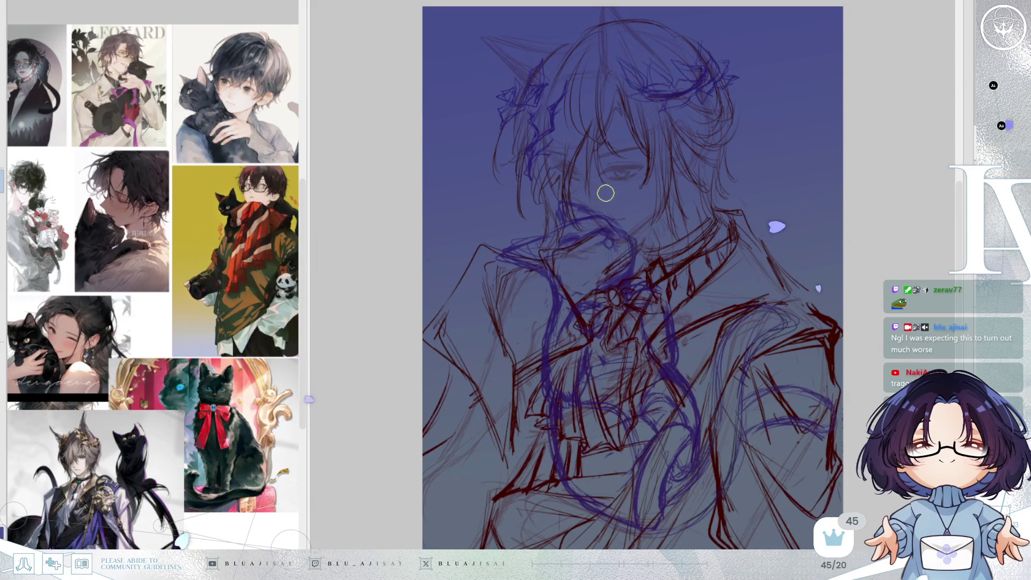
pyautogui.press(']')
pyautogui.press(']')
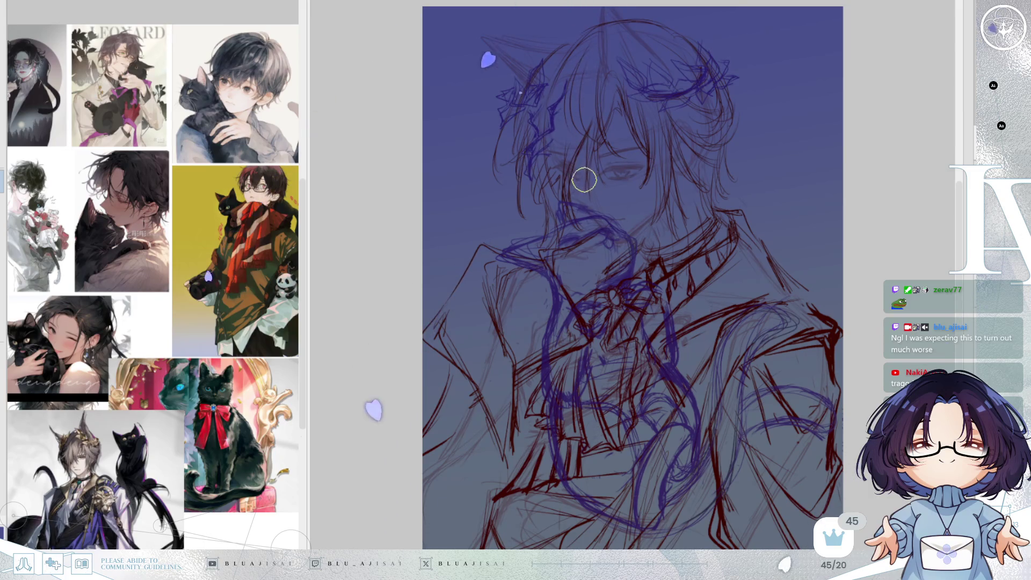
pyautogui.press(']')
pyautogui.press(']')
# Step: Paint peach skin flats across the man's face and neck, with a light pink touch near the eye
pyautogui.moveTo(580, 195)
pyautogui.mouseDown()
pyautogui.moveTo(571, 173)
pyautogui.moveTo(581, 156)
pyautogui.moveTo(580, 201)
pyautogui.moveTo(614, 115)
pyautogui.moveTo(617, 225)
pyautogui.moveTo(613, 200)
pyautogui.moveTo(642, 122)
pyautogui.moveTo(652, 221)
pyautogui.moveTo(675, 142)
pyautogui.mouseUp()
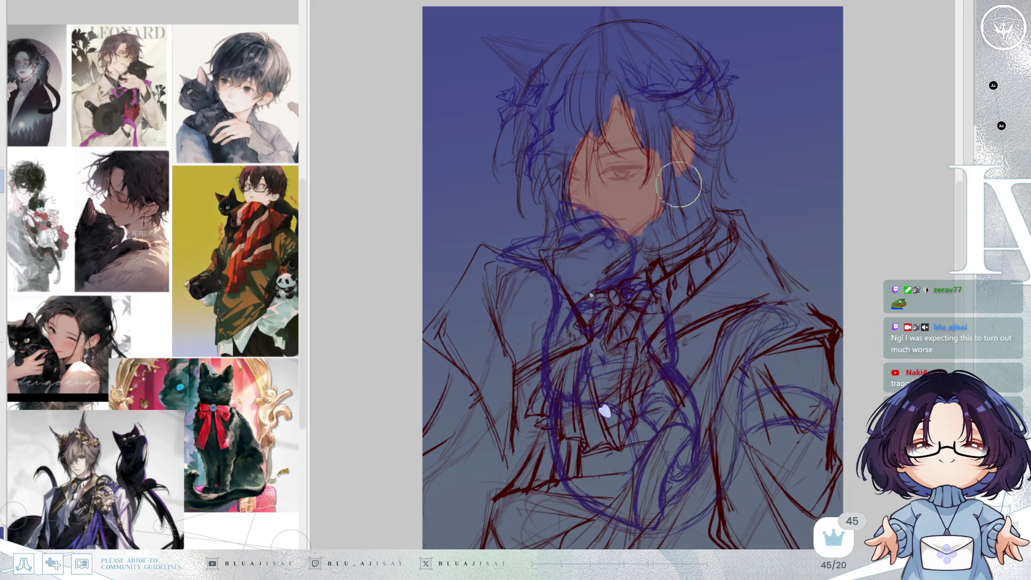
pyautogui.moveTo(646, 244)
pyautogui.mouseDown()
pyautogui.moveTo(636, 273)
pyautogui.moveTo(657, 253)
pyautogui.moveTo(664, 211)
pyautogui.moveTo(660, 252)
pyautogui.moveTo(697, 205)
pyautogui.moveTo(734, 250)
pyautogui.moveTo(655, 276)
pyautogui.moveTo(676, 318)
pyautogui.moveTo(674, 258)
pyautogui.mouseUp()
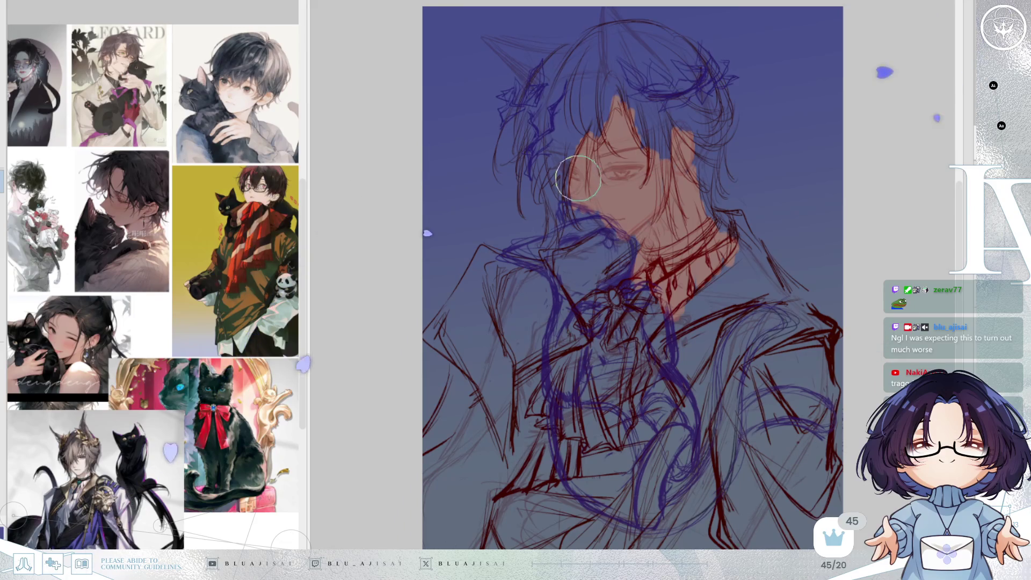
pyautogui.moveTo(566, 170); pyautogui.dragTo(575, 174)
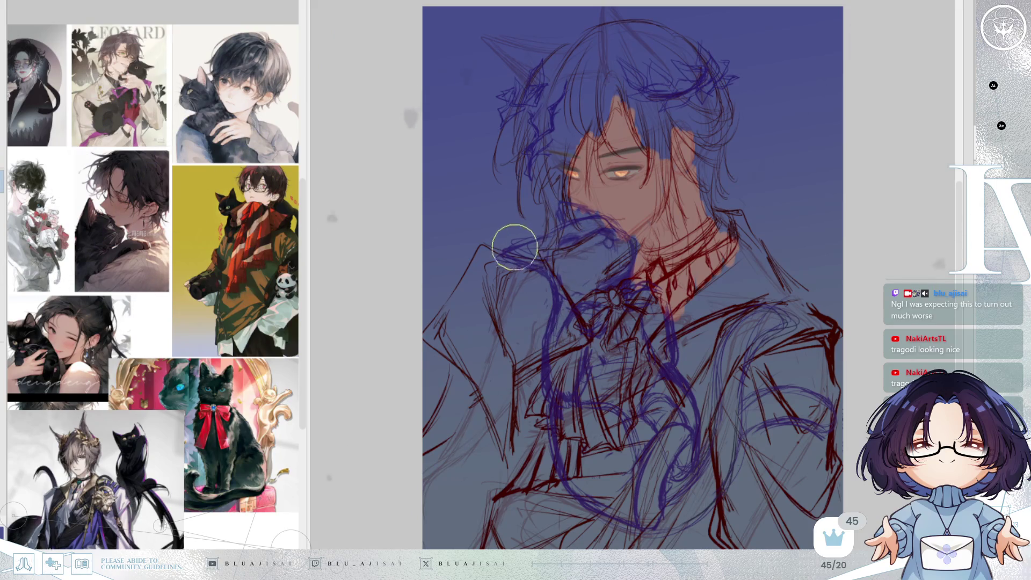
# Step: Fill the cradled cat's body with dark olive green down to its lower edge
pyautogui.moveTo(502, 255)
pyautogui.mouseDown()
pyautogui.moveTo(594, 220)
pyautogui.moveTo(608, 233)
pyautogui.mouseUp()
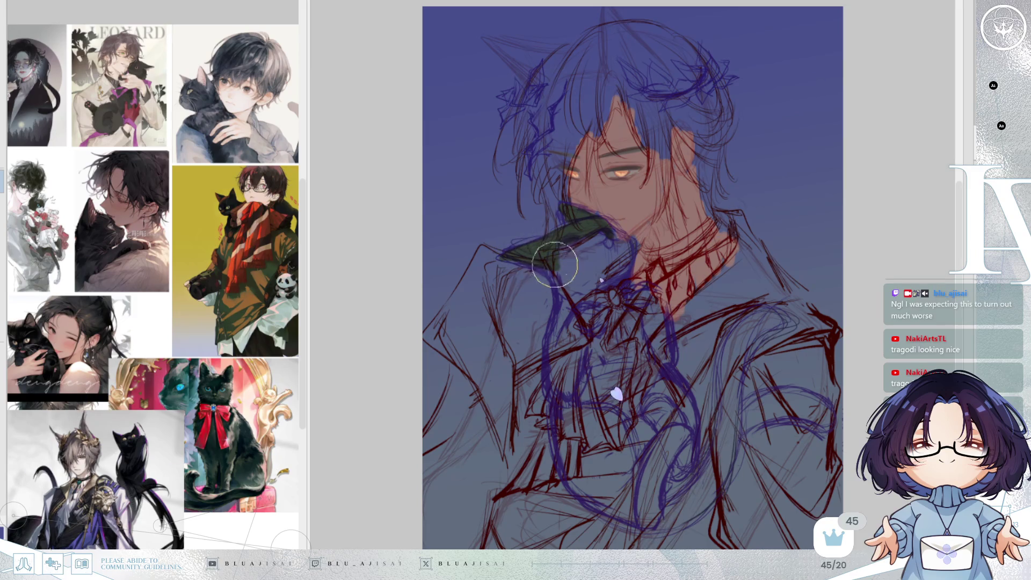
pyautogui.moveTo(560, 297)
pyautogui.mouseDown()
pyautogui.moveTo(550, 379)
pyautogui.moveTo(557, 335)
pyautogui.moveTo(563, 362)
pyautogui.moveTo(577, 335)
pyautogui.moveTo(555, 265)
pyautogui.moveTo(567, 269)
pyautogui.moveTo(568, 256)
pyautogui.moveTo(582, 287)
pyautogui.moveTo(599, 246)
pyautogui.moveTo(610, 237)
pyautogui.moveTo(622, 247)
pyautogui.moveTo(606, 232)
pyautogui.moveTo(625, 266)
pyautogui.moveTo(602, 249)
pyautogui.moveTo(603, 276)
pyautogui.moveTo(591, 272)
pyautogui.moveTo(620, 274)
pyautogui.mouseUp()
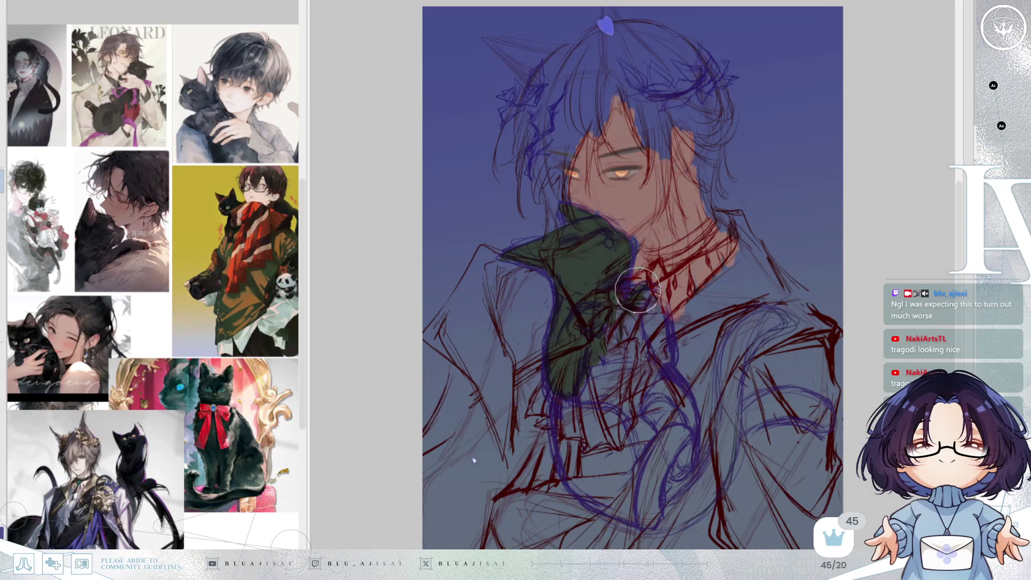
pyautogui.moveTo(640, 306)
pyautogui.mouseDown()
pyautogui.moveTo(661, 355)
pyautogui.moveTo(663, 338)
pyautogui.moveTo(641, 307)
pyautogui.moveTo(617, 346)
pyautogui.moveTo(623, 292)
pyautogui.moveTo(585, 408)
pyautogui.moveTo(561, 387)
pyautogui.moveTo(559, 437)
pyautogui.moveTo(580, 472)
pyautogui.moveTo(571, 392)
pyautogui.moveTo(612, 499)
pyautogui.moveTo(596, 483)
pyautogui.moveTo(633, 532)
pyautogui.moveTo(625, 468)
pyautogui.moveTo(599, 403)
pyautogui.moveTo(604, 411)
pyautogui.moveTo(623, 385)
pyautogui.mouseUp()
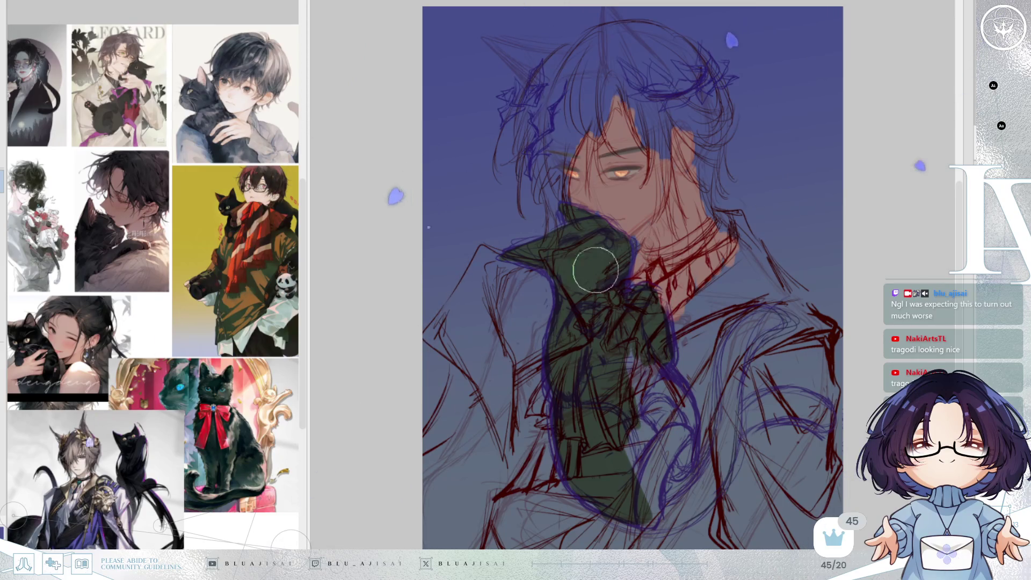
pyautogui.moveTo(637, 345)
pyautogui.mouseDown()
pyautogui.moveTo(610, 424)
pyautogui.moveTo(594, 392)
pyautogui.moveTo(604, 424)
pyautogui.moveTo(659, 432)
pyautogui.moveTo(660, 387)
pyautogui.moveTo(679, 408)
pyautogui.moveTo(686, 464)
pyautogui.moveTo(644, 429)
pyautogui.moveTo(617, 483)
pyautogui.moveTo(672, 475)
pyautogui.moveTo(612, 462)
pyautogui.moveTo(633, 472)
pyautogui.moveTo(604, 483)
pyautogui.moveTo(621, 505)
pyautogui.moveTo(713, 485)
pyautogui.mouseUp()
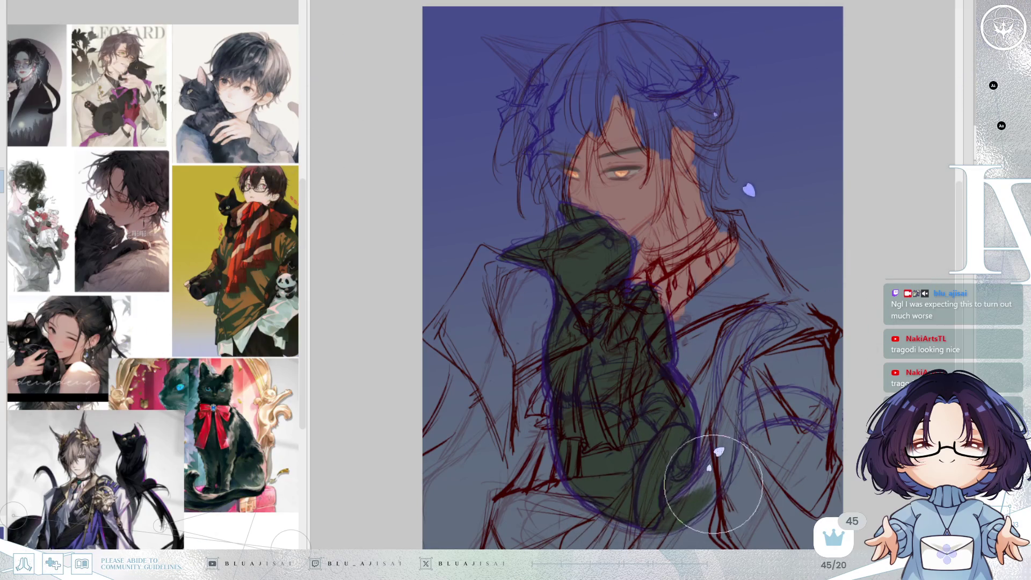